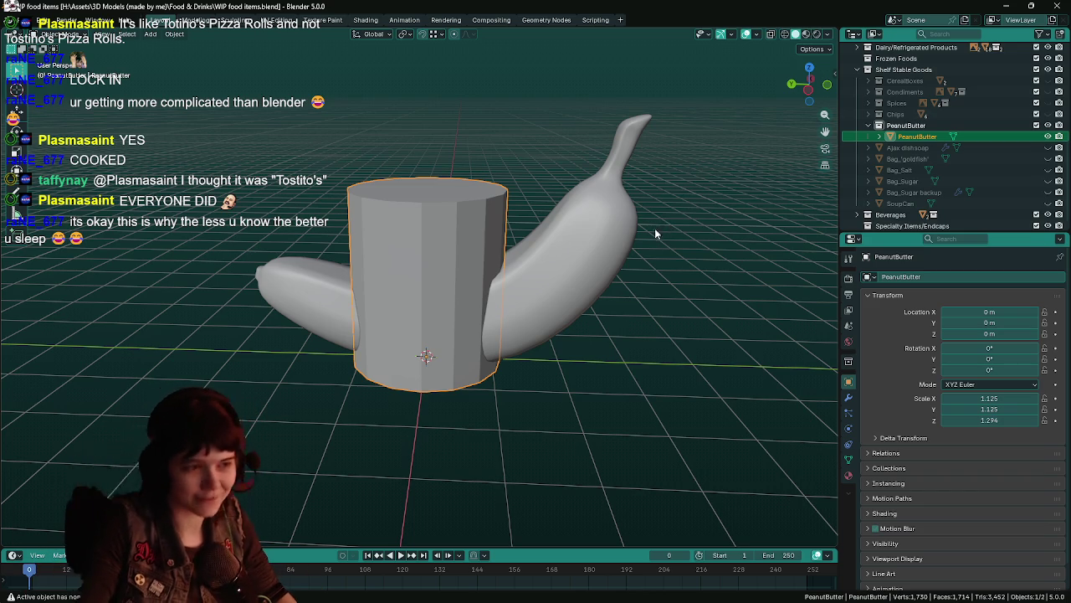
Step: Save the file and smooth-shade the PeanutButter cylinder
middle_drag(660, 232, 468, 251)
key(ctrl+s)
right_click(453, 253)
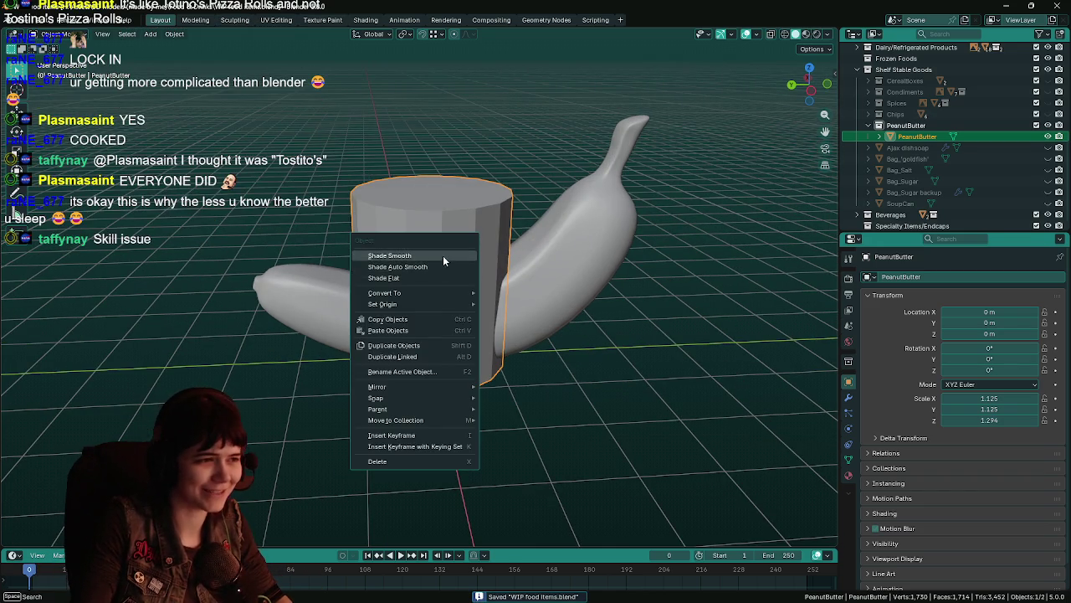
click(443, 255)
Step: In Edit Mode, mark the cylinder's top edge loop as sharp
key(Tab)
click(448, 219)
alt+click(449, 220)
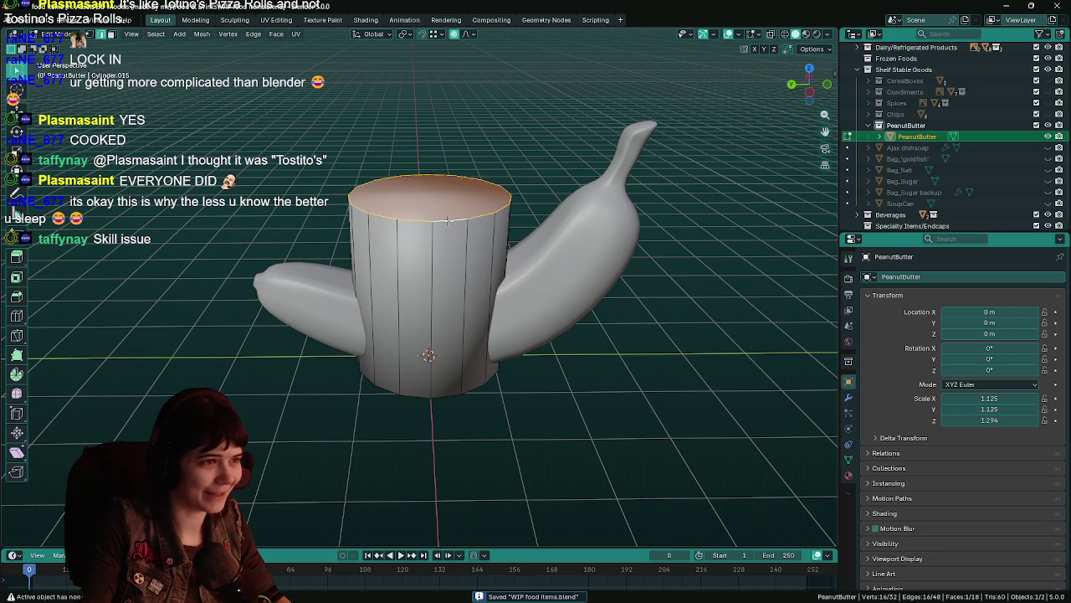
key(ctrl+e)
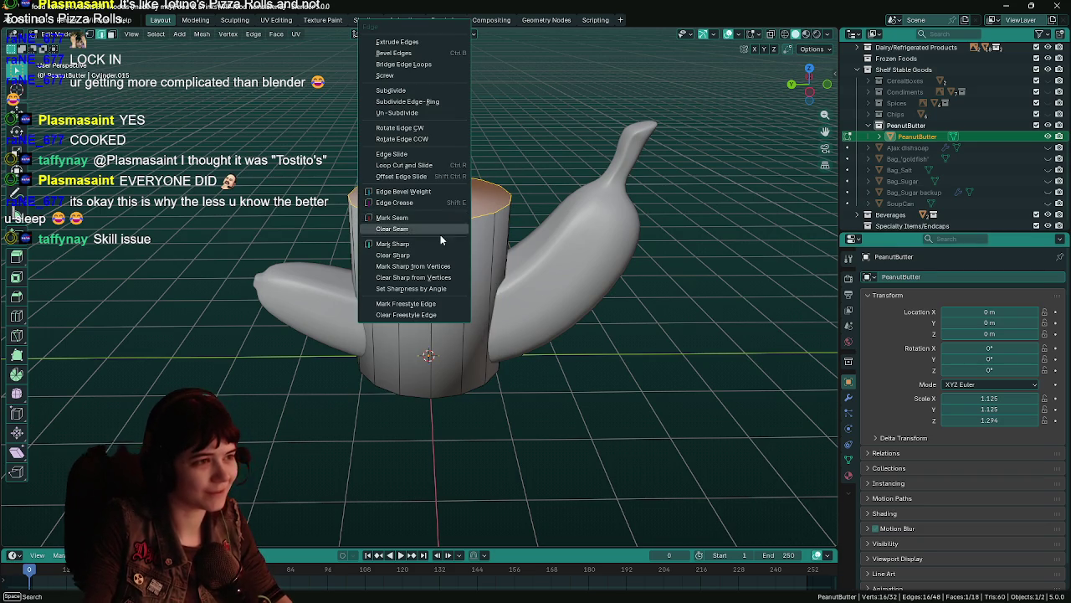
click(441, 243)
Step: Mark the bottom edge loop as sharp, save, and return to Object Mode
mouse_move(414, 269)
middle_down()
mouse_move(447, 296)
mouse_move(488, 302)
middle_up()
alt+click(452, 301)
key(ctrl+e)
click(466, 310)
key(ctrl+s)
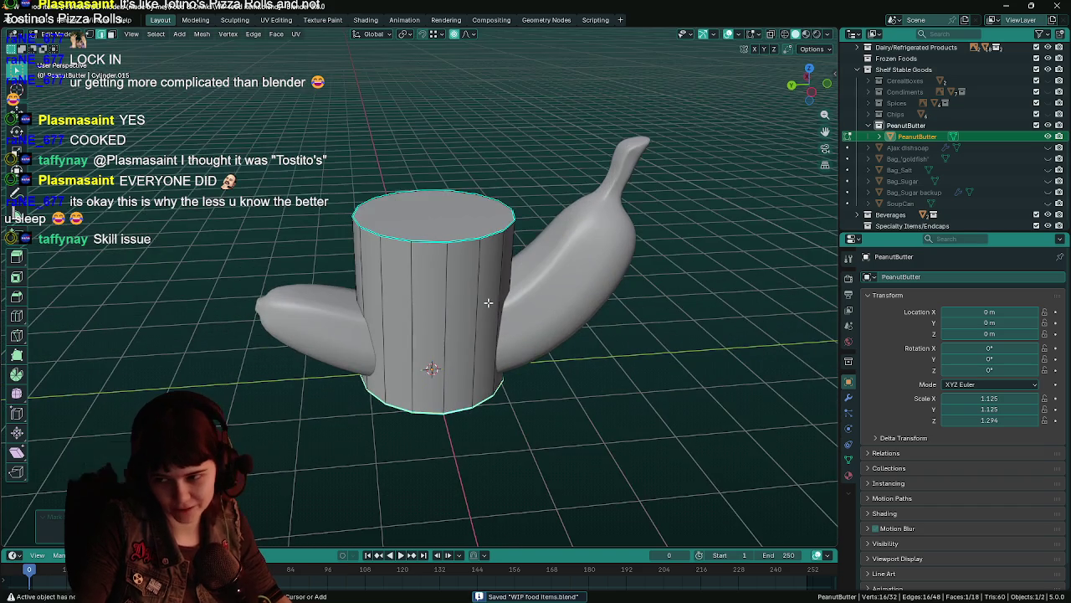
key(Tab)
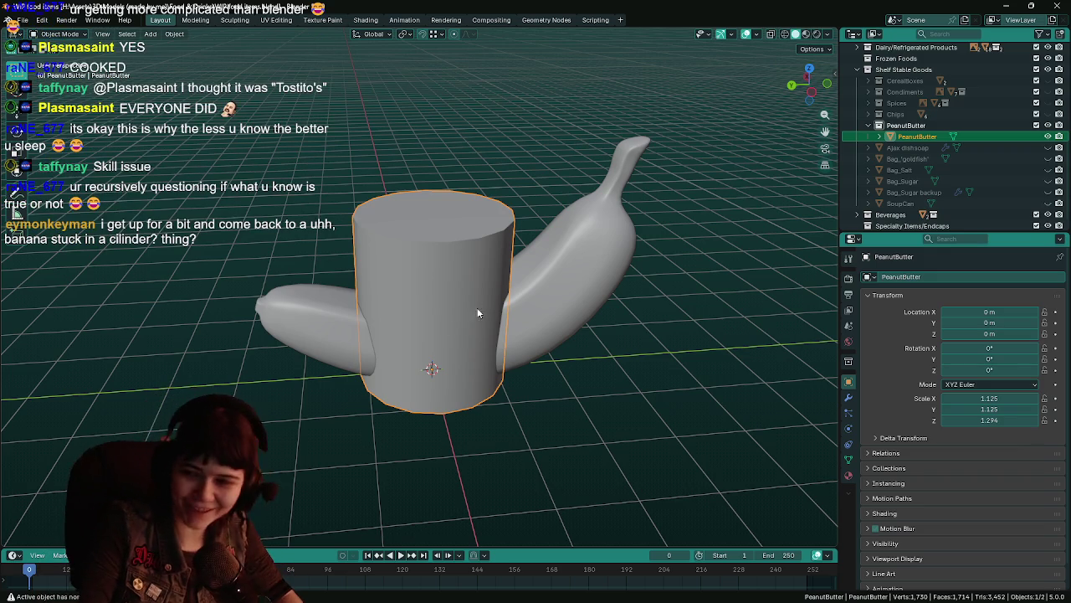
key(ctrl+s)
middle_drag(497, 325, 490, 333)
scroll(488, 327, up, 3)
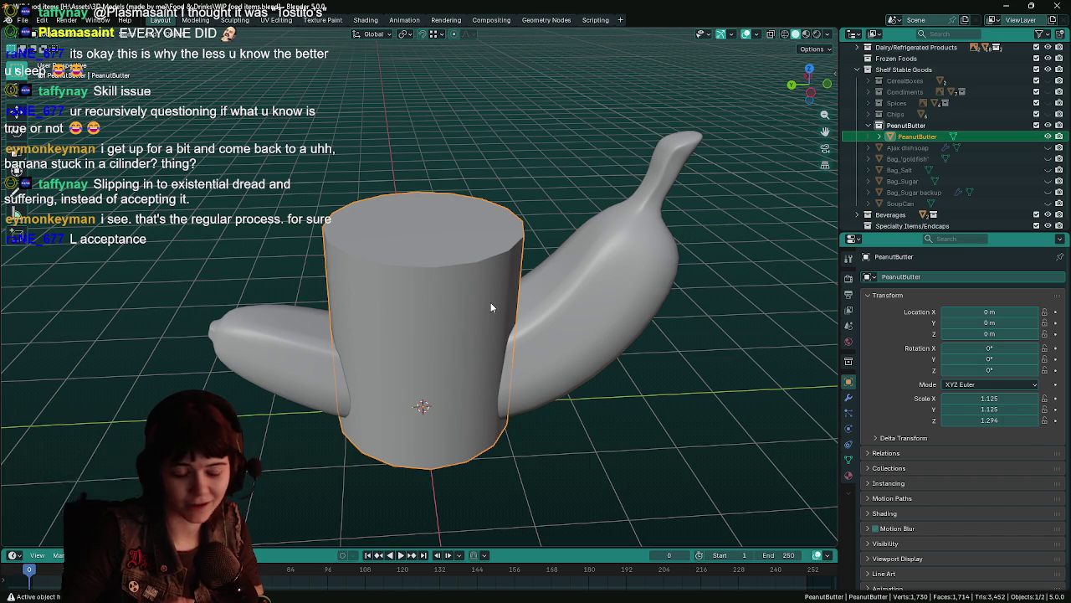
key(ctrl+s)
middle_drag(522, 343, 528, 336)
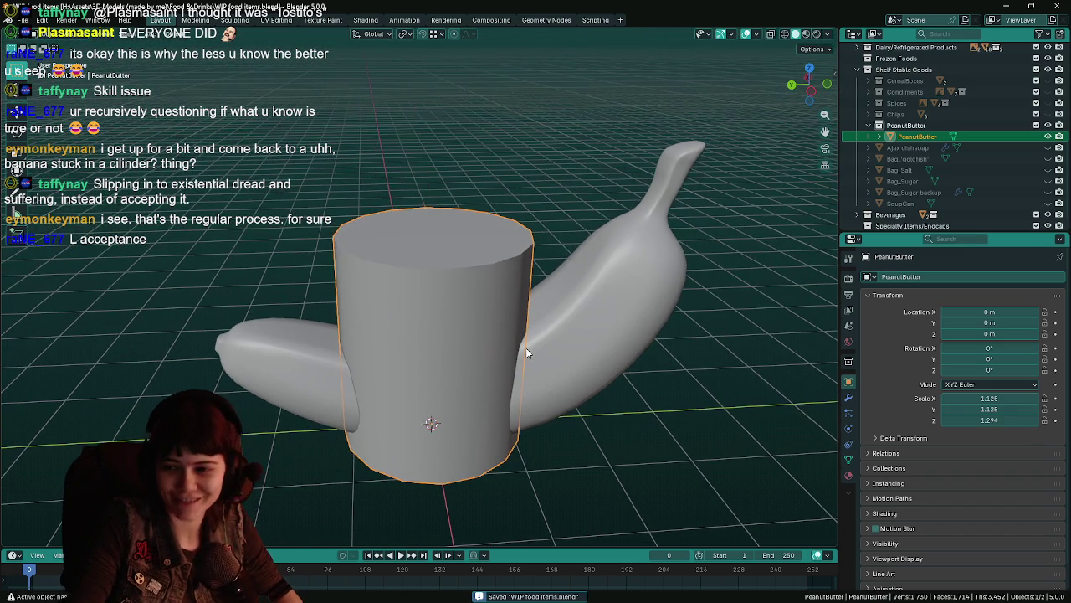
scroll(528, 336, down, 2)
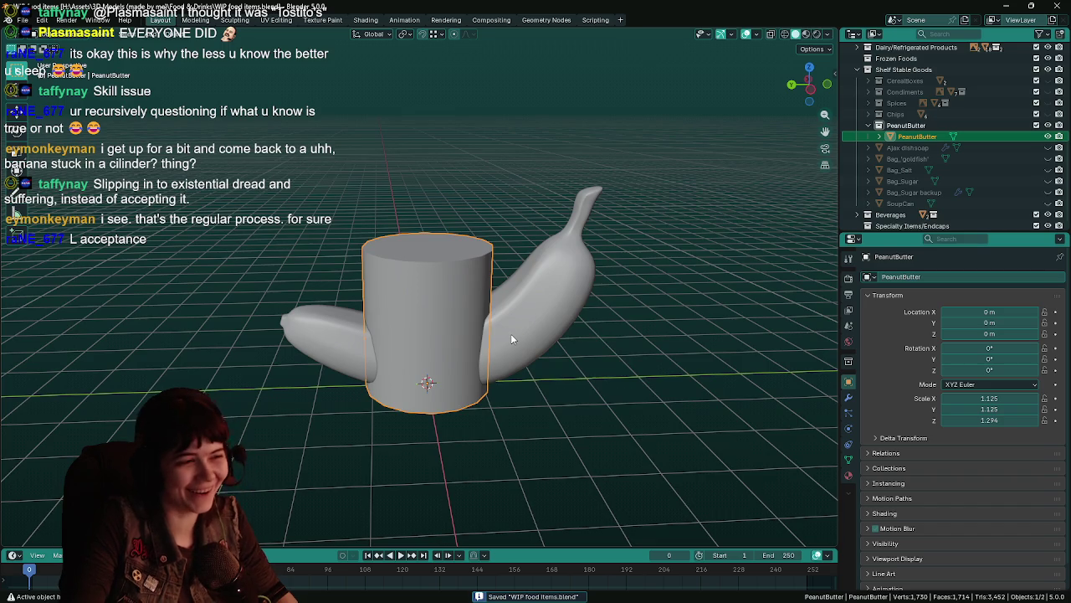
scroll(512, 339, up, 1)
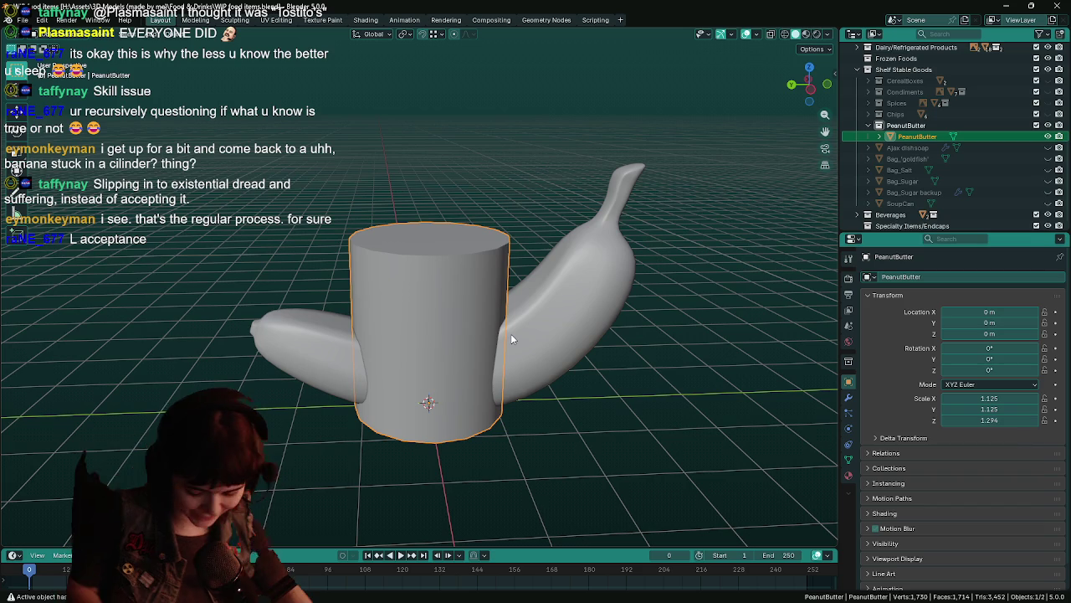
key(ctrl+s)
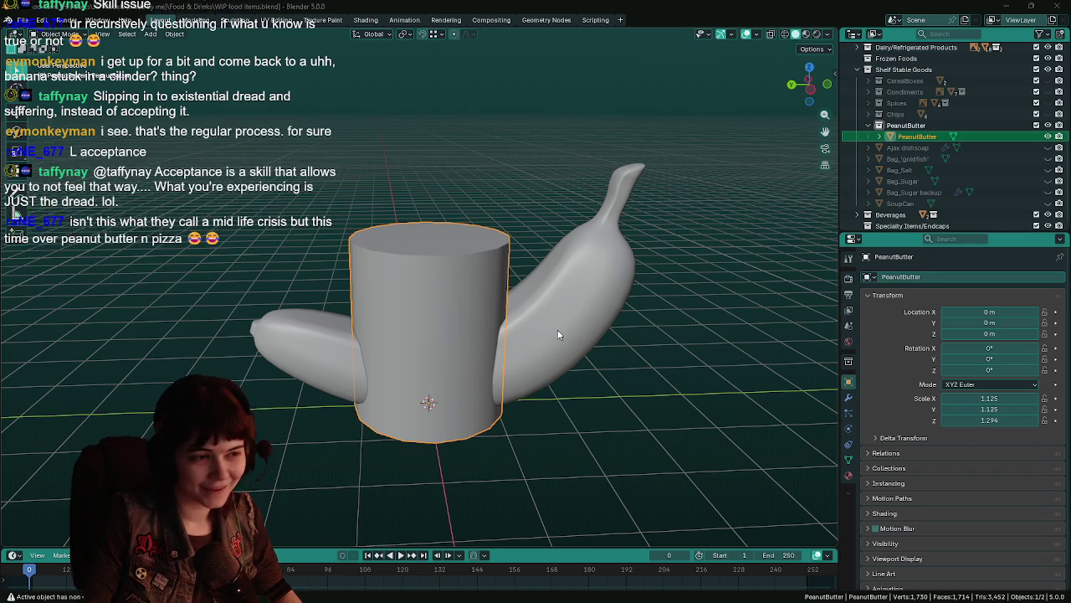
key(ctrl+s)
middle_drag(549, 326, 517, 332)
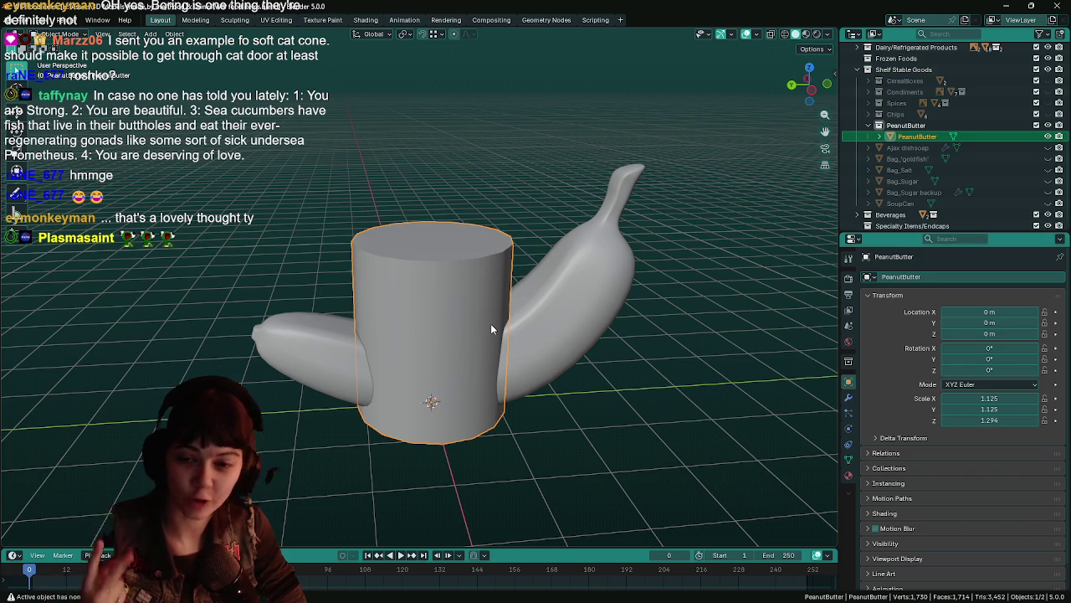
Step: Press Ctrl+B in the viewport while the jar sits between the bananas
key(ctrl+b)
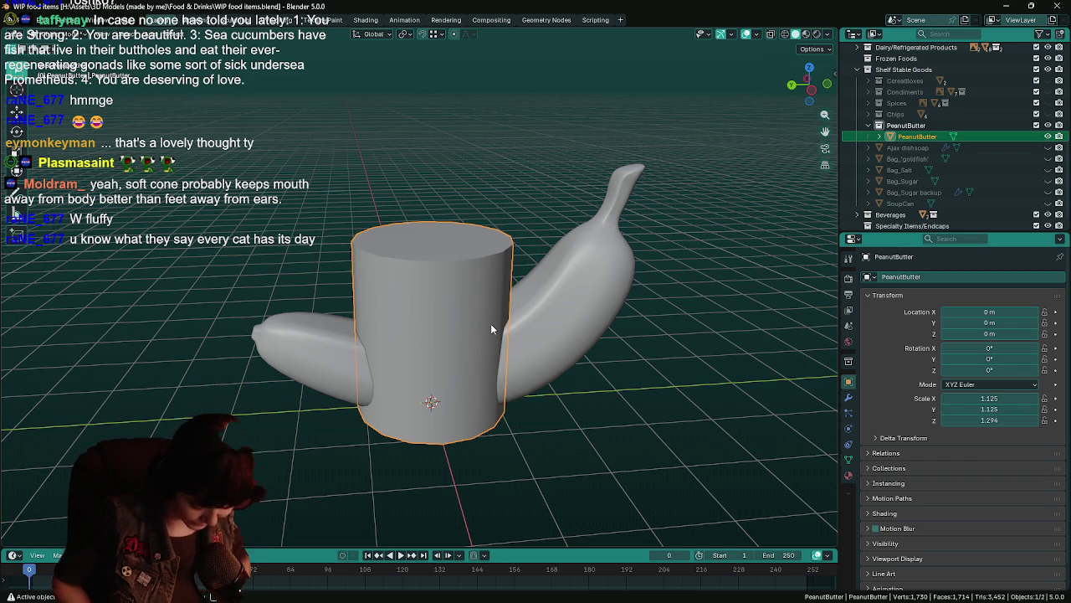
key(ctrl+s)
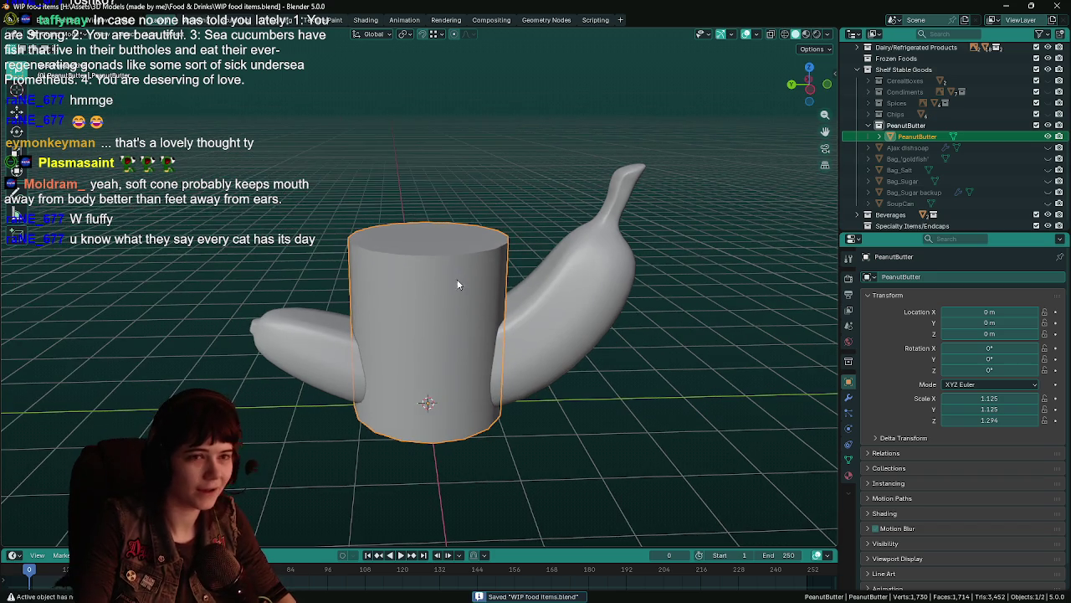
scroll(460, 285, up, 3)
shift+middle_drag(460, 286, 461, 276)
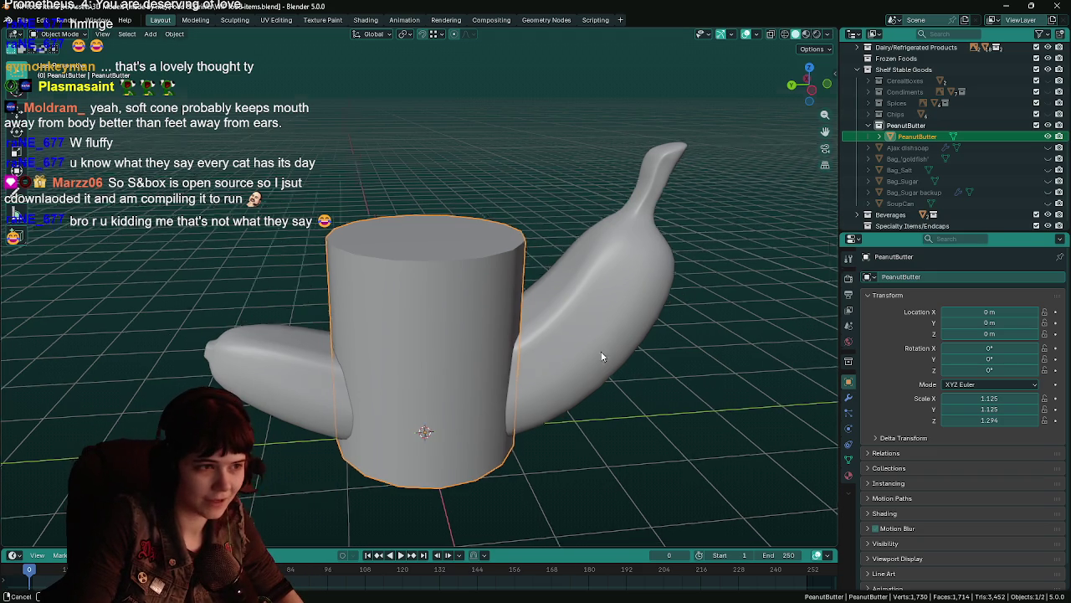
key(ctrl+s)
middle_drag(597, 350, 614, 360)
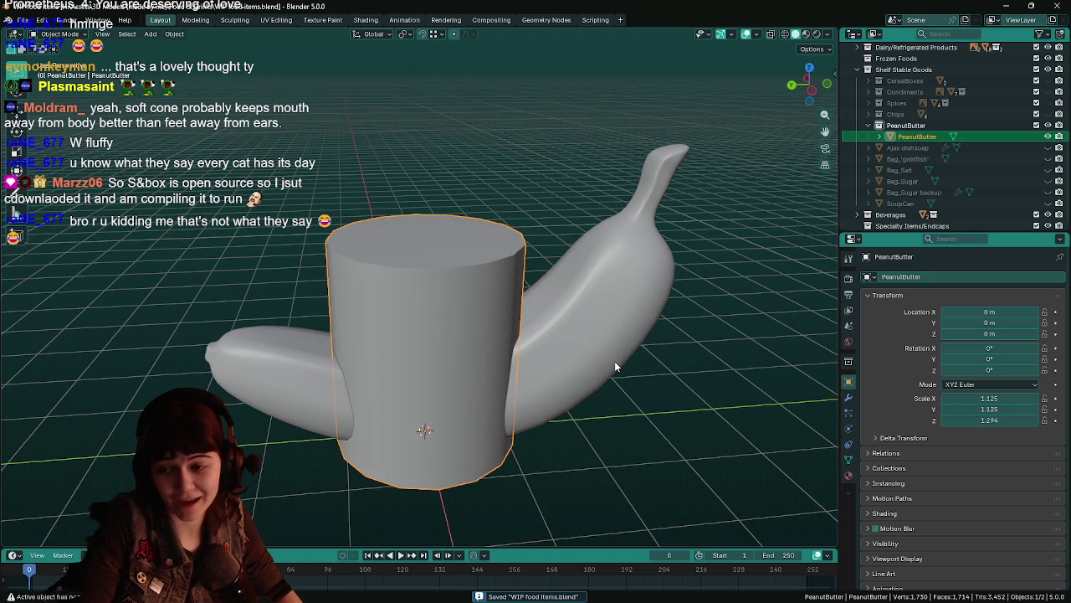
middle_drag(614, 361, 611, 355)
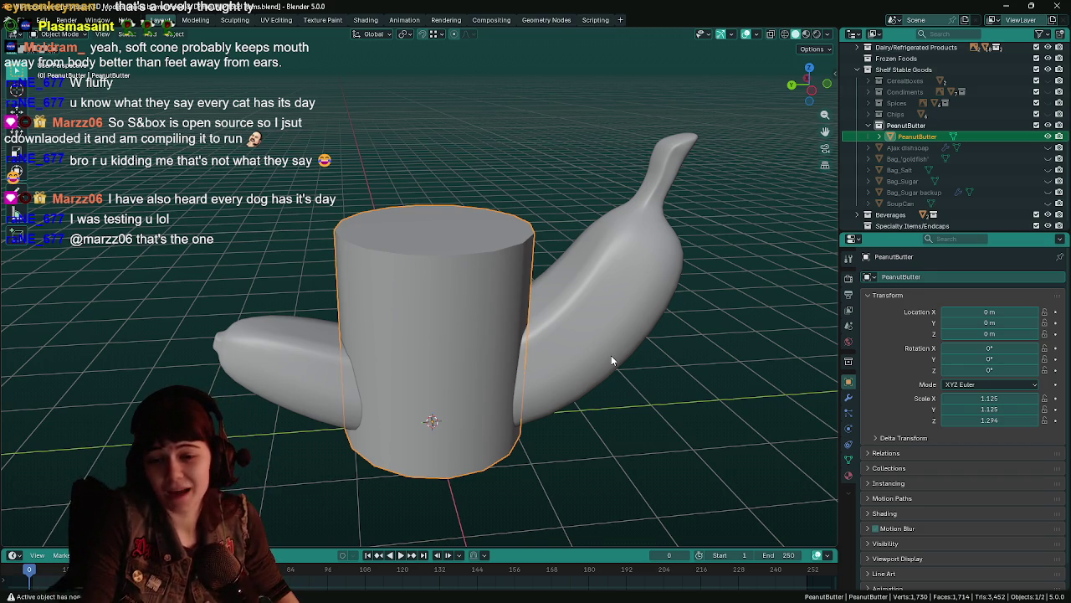
key(ctrl+s)
mouse_move(588, 364)
middle_down()
mouse_move(576, 338)
mouse_move(583, 349)
middle_up()
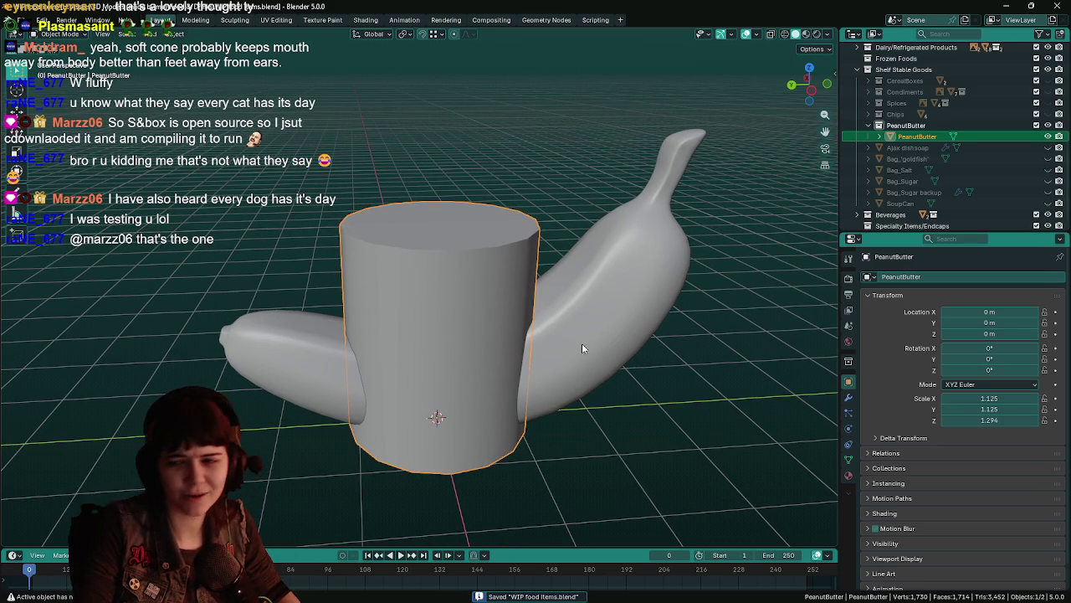
mouse_move(583, 348)
middle_down()
mouse_move(553, 324)
mouse_move(541, 340)
mouse_move(536, 315)
middle_up()
middle_drag(680, 343, 677, 342)
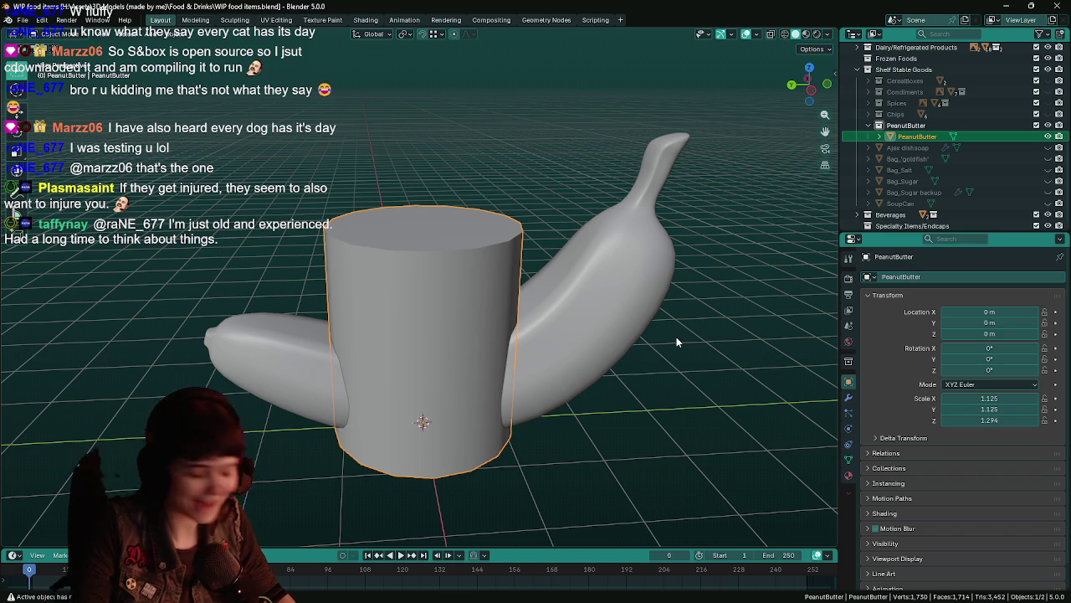
key(ctrl+s)
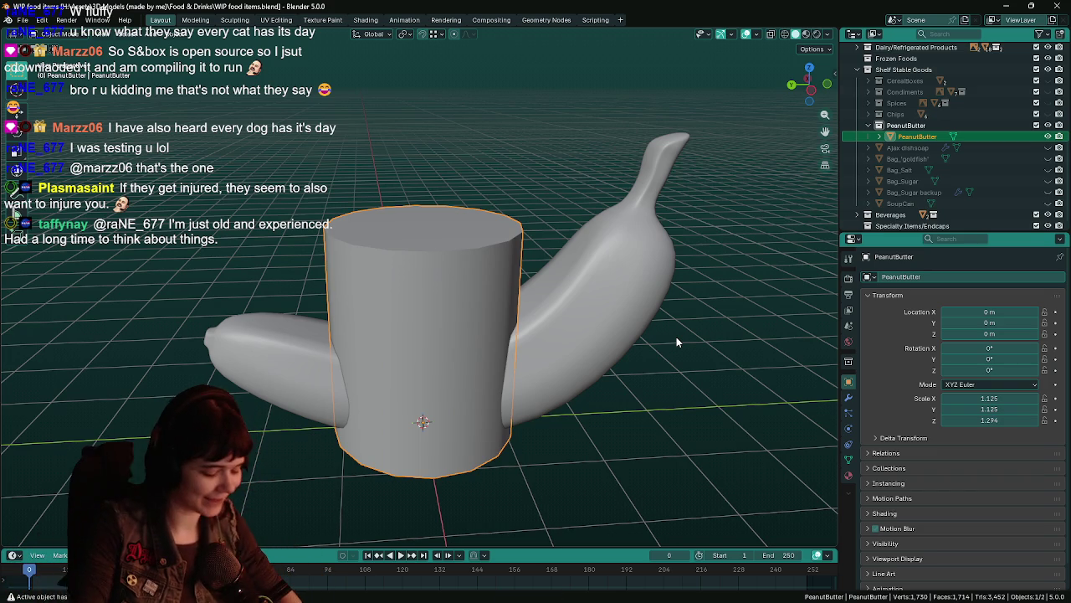
key(ctrl+s)
key(Tab)
mouse_move(574, 340)
middle_down()
mouse_move(517, 298)
mouse_move(516, 268)
middle_up()
Step: Save and frame the jar cylinder in Left Orthographic side view
scroll(516, 268, down, 1)
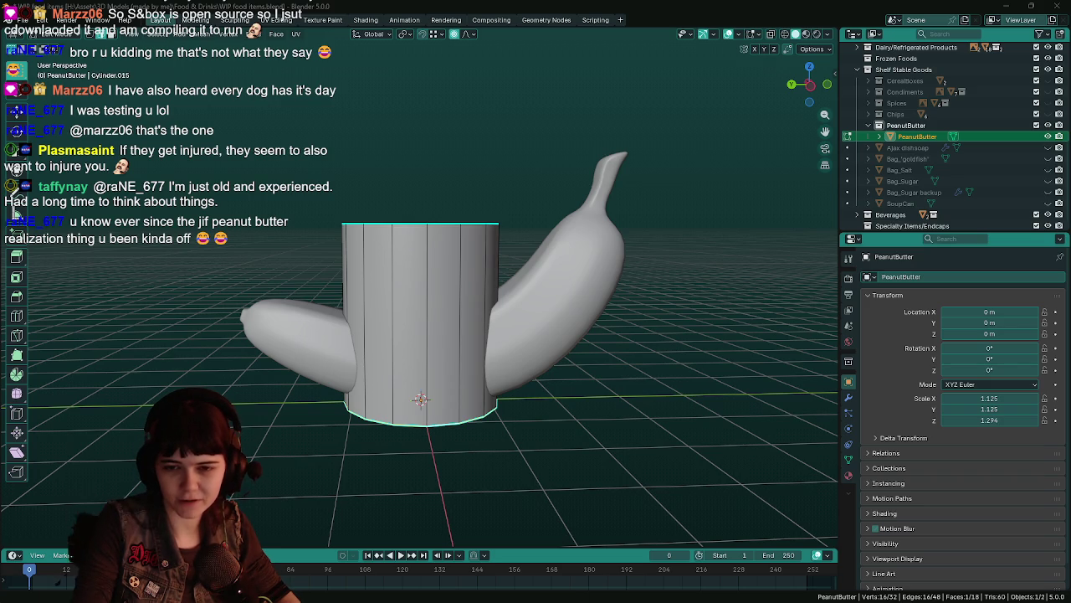
middle_drag(611, 361, 576, 337)
key(ctrl+s)
middle_drag(519, 314, 519, 311)
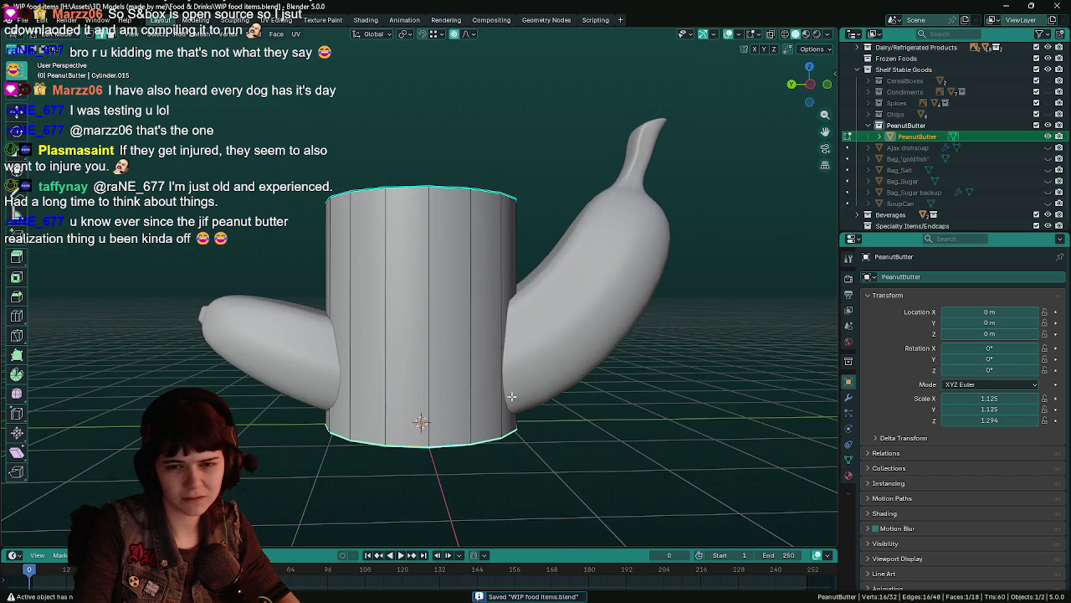
middle_drag(510, 389, 502, 378)
key(KP_1)
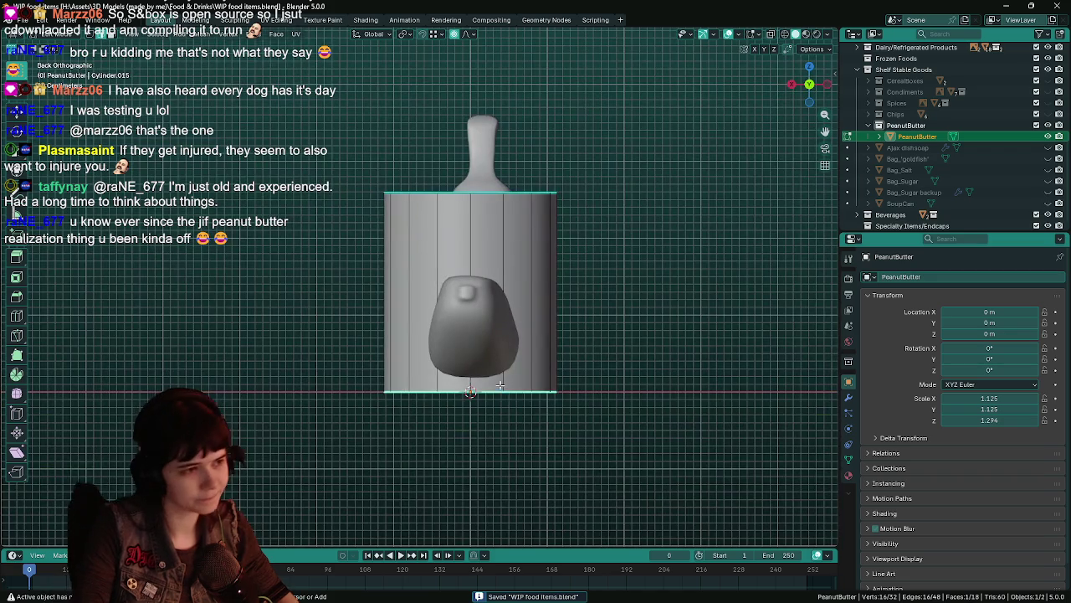
key(ctrl+KP_3)
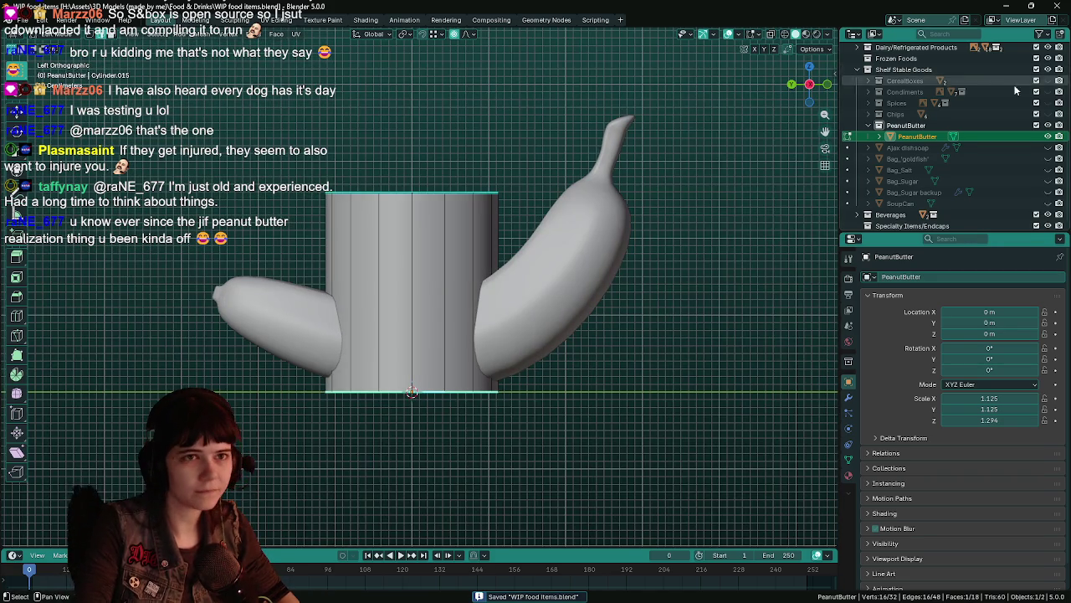
scroll(1004, 126, up, 4)
scroll(1051, 73, up, 4)
Step: Hide the Fruit collection in the Outliner and collapse Produce
click(1047, 70)
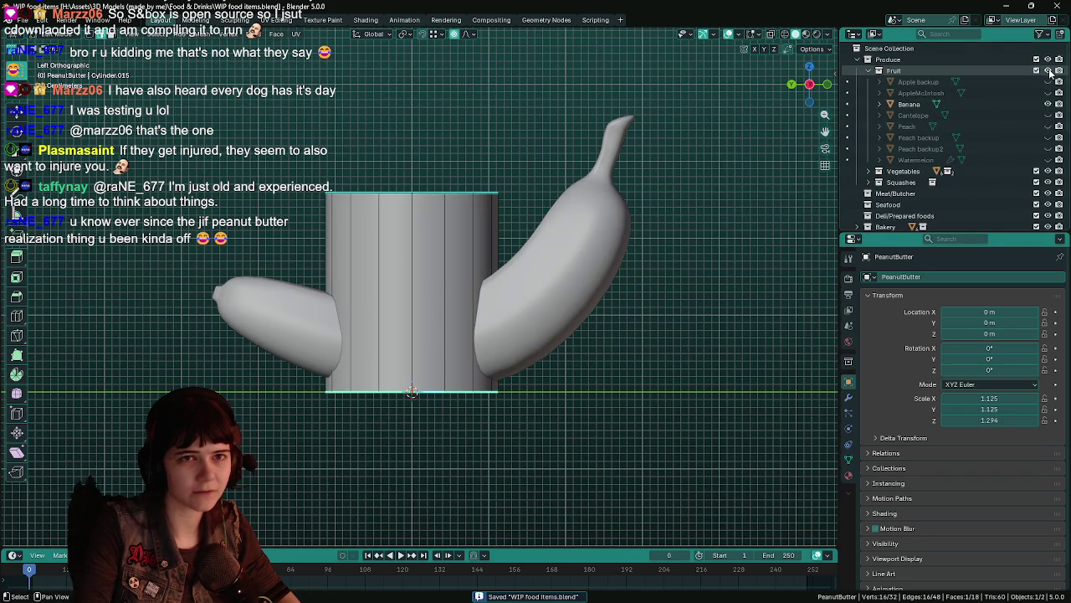
click(879, 70)
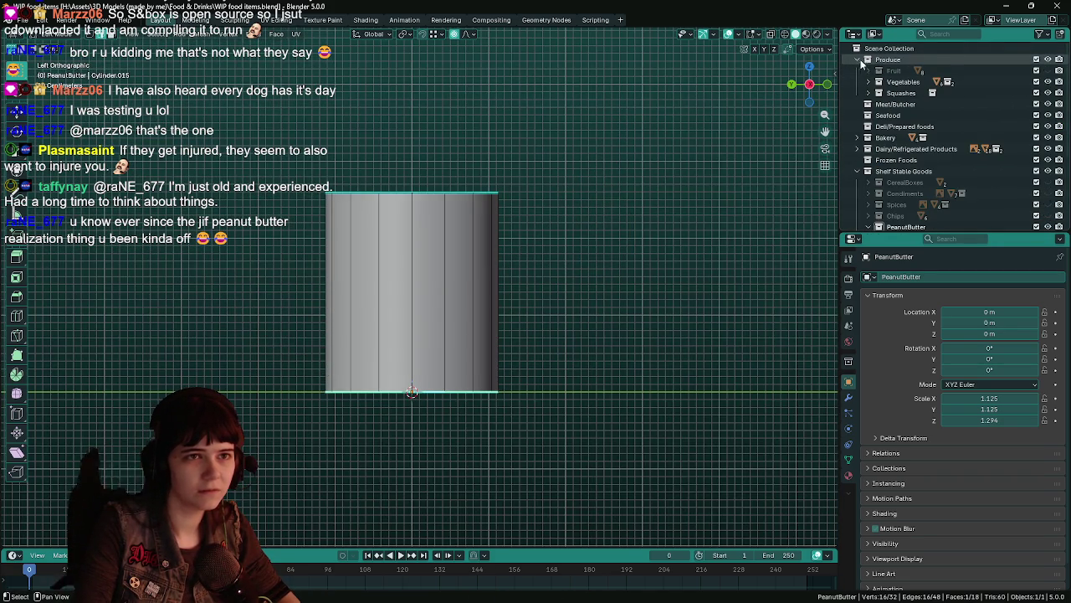
key(ctrl+z)
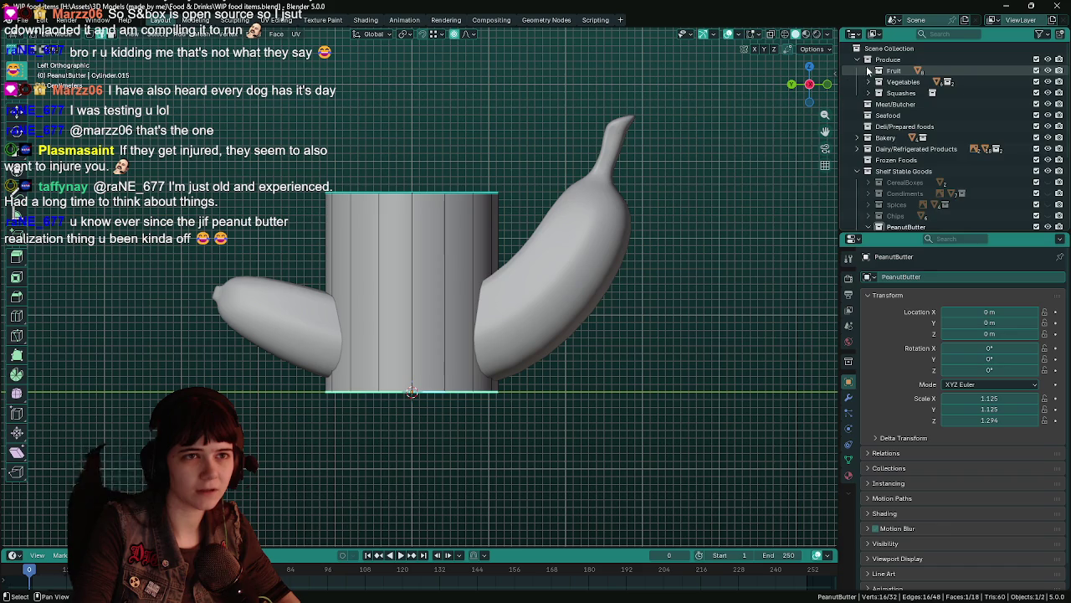
click(878, 70)
click(1048, 70)
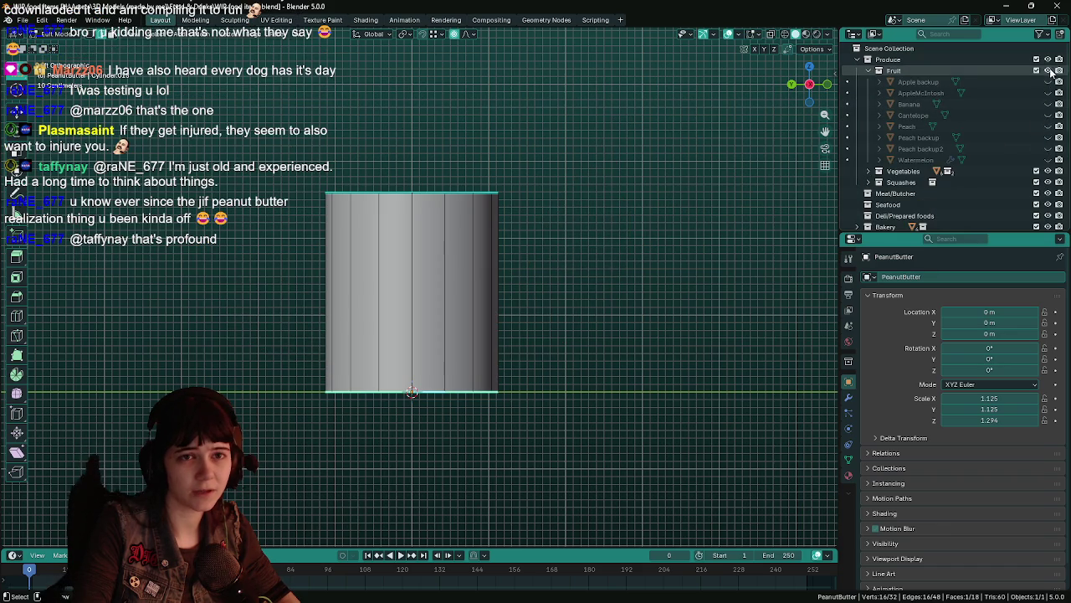
click(857, 60)
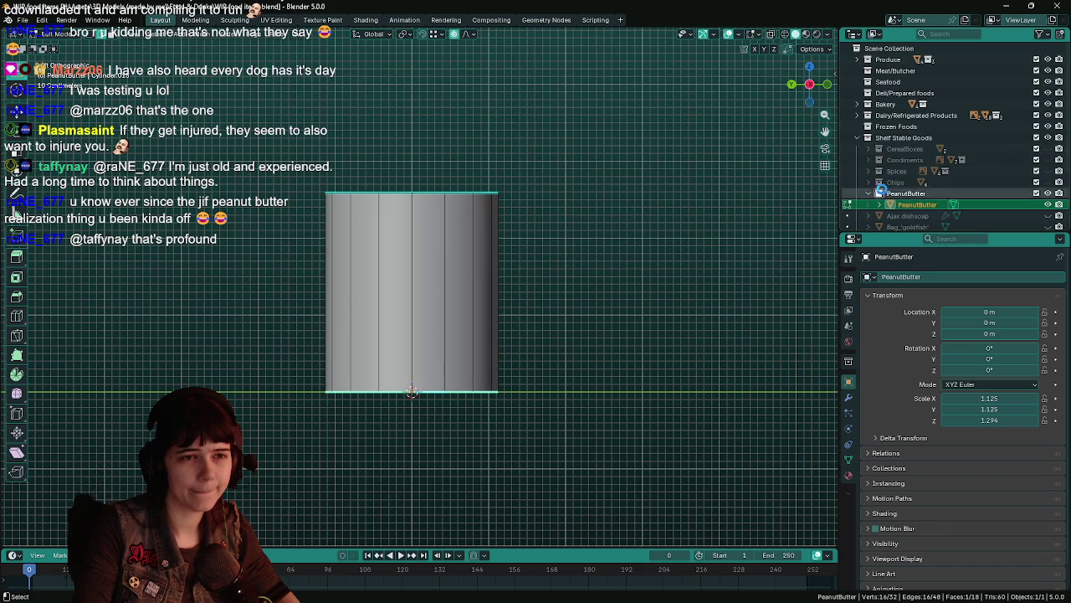
Step: Add a loop cut near the bottom of the jar cylinder
key(ctrl+s)
scroll(875, 200, down, 3)
shift+middle_drag(574, 336, 629, 278)
scroll(599, 320, up, 1)
key(ctrl+r)
click(571, 248)
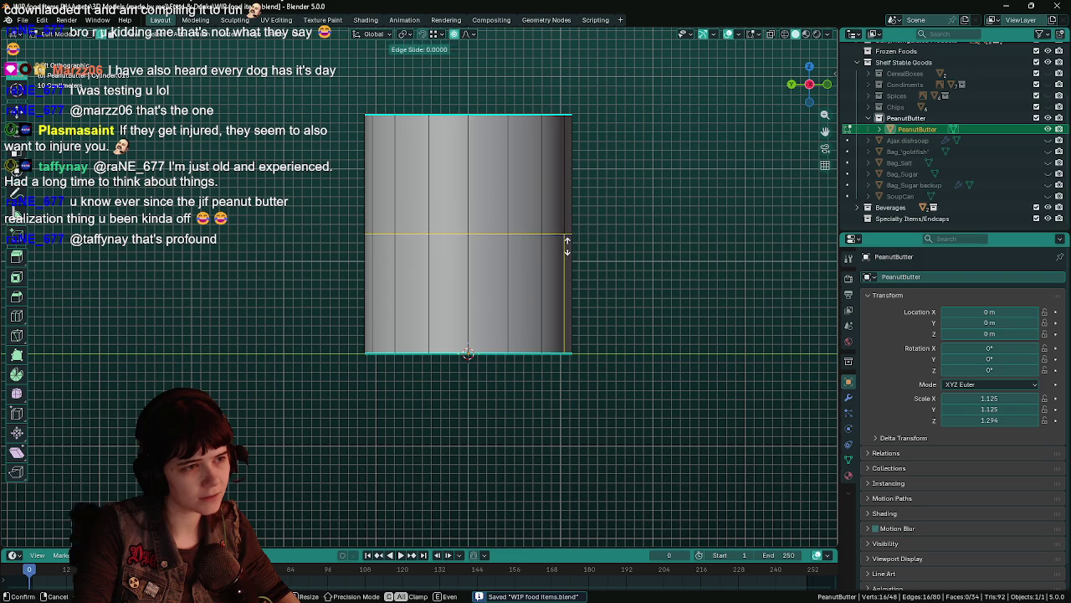
click(562, 326)
click(125, 471)
key(Return)
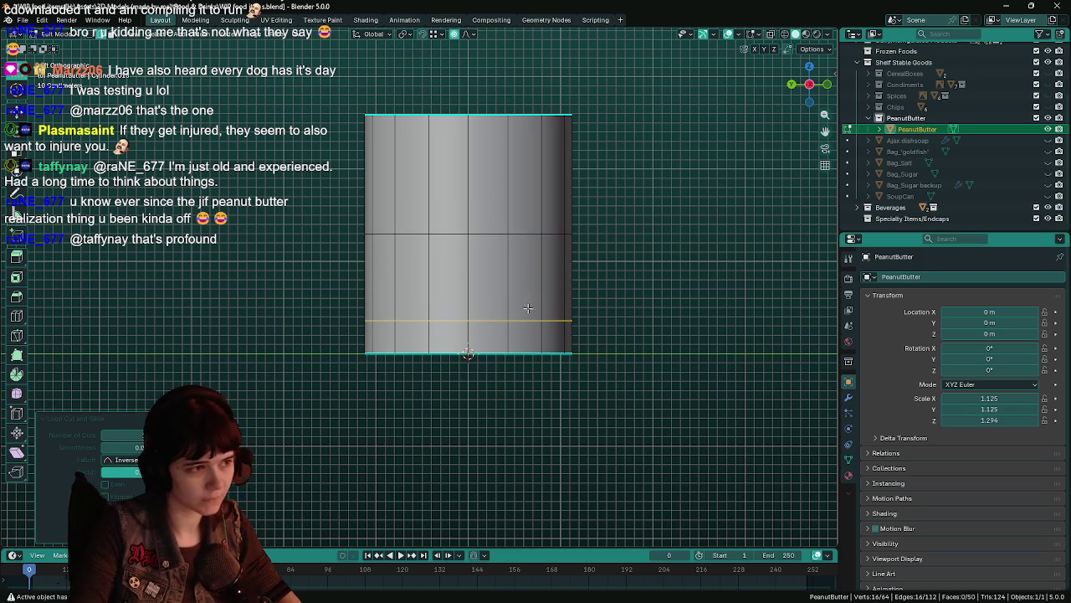
click(536, 348)
shift+middle_drag(637, 344, 618, 356)
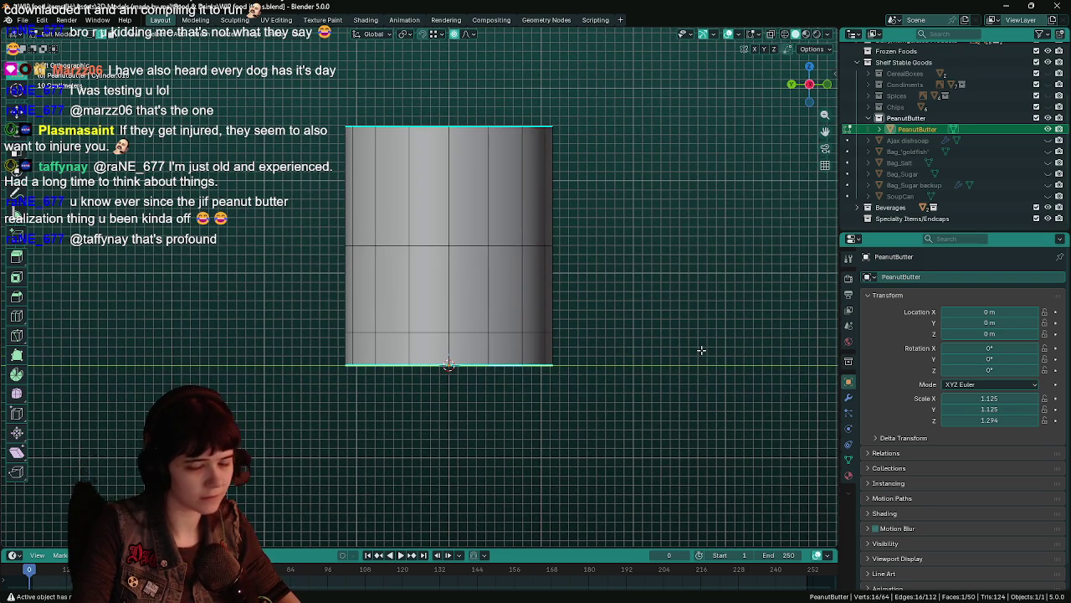
Step: With proportional editing off, scale the bottom rim to about 0.87 for a tapered base
key(s)
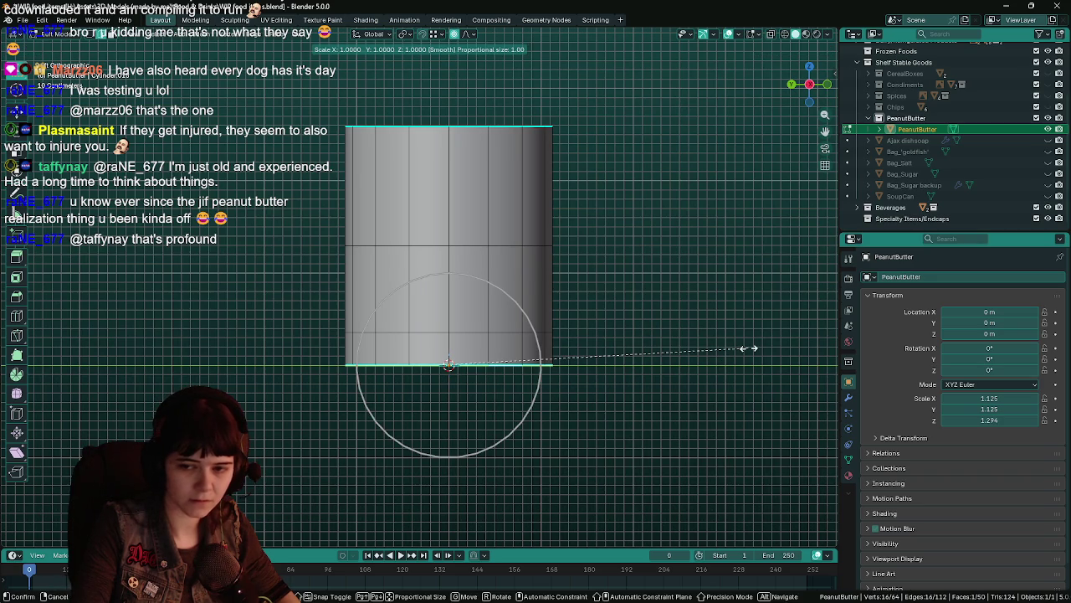
key(Escape)
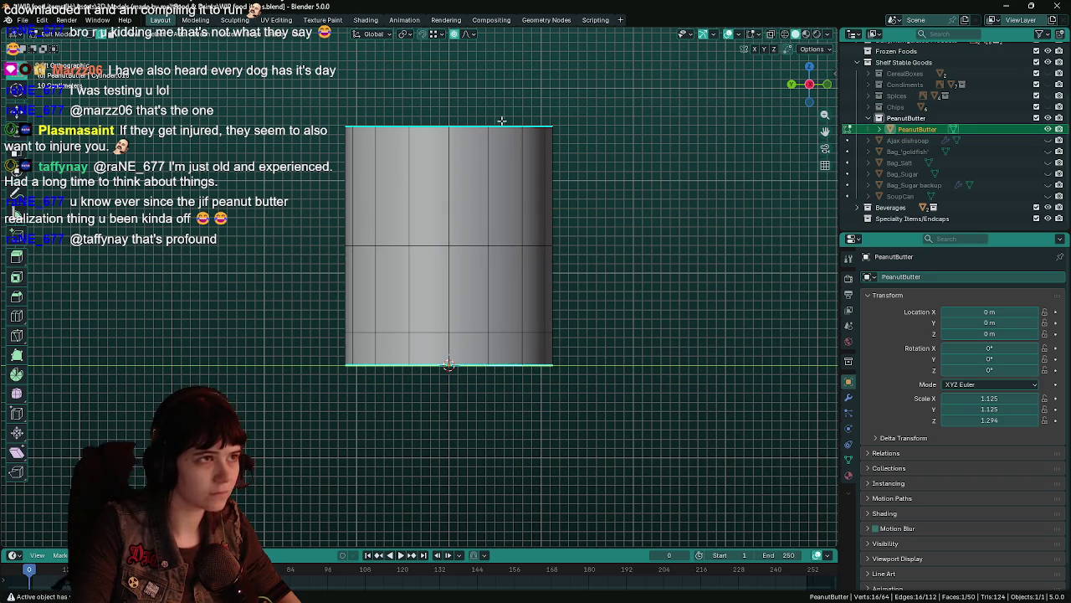
key(o)
key(ctrl+s)
key(s)
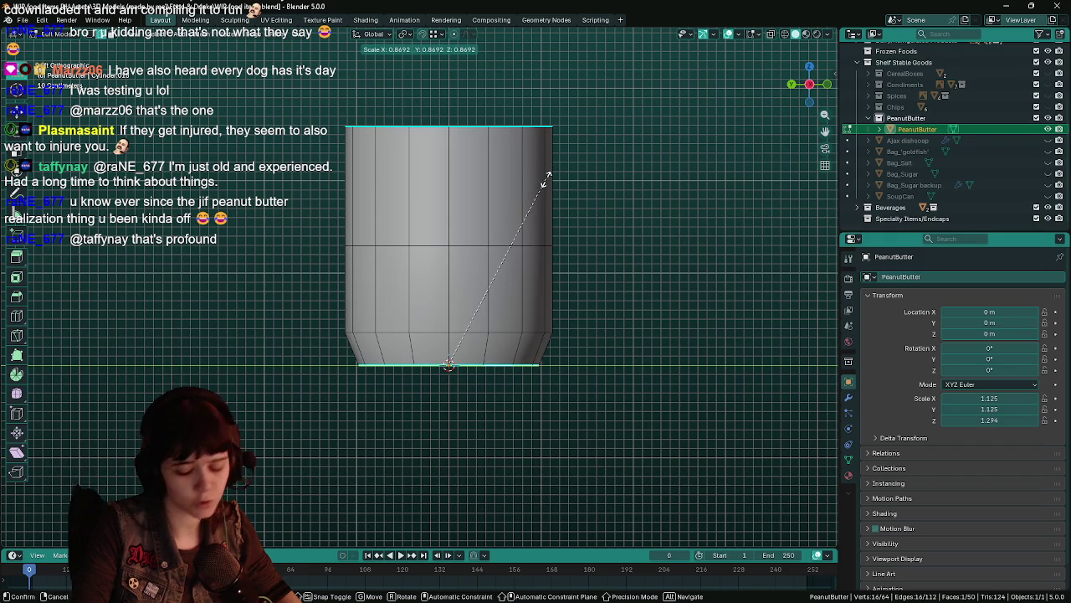
click(544, 178)
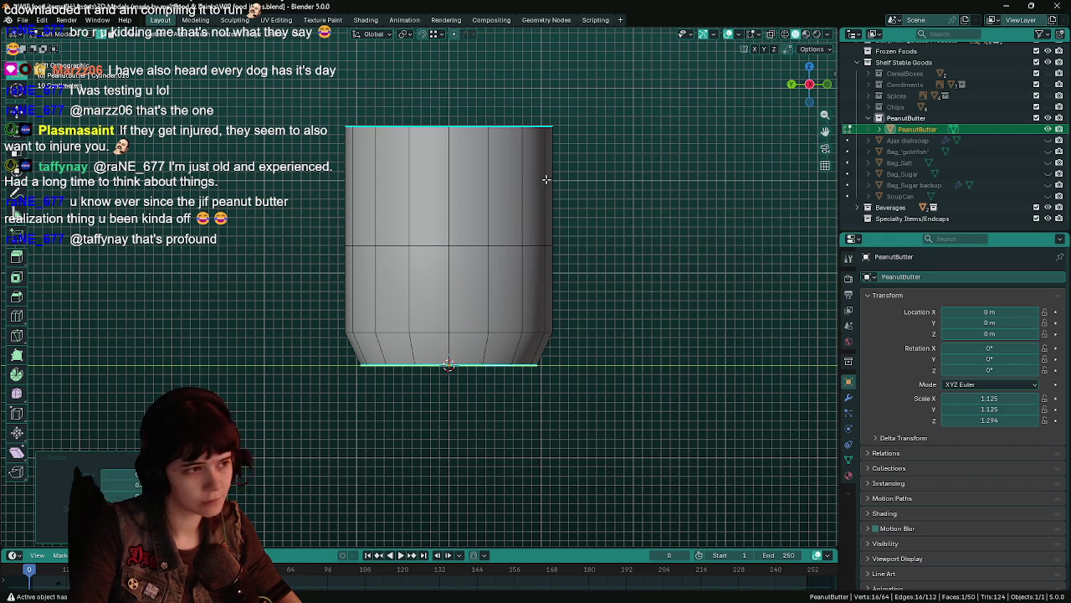
key(ctrl+s)
key(Tab)
scroll(586, 295, down, 1)
scroll(636, 308, up, 1)
shift+scroll(624, 301, up, 1)
shift+scroll(620, 302, down, 1)
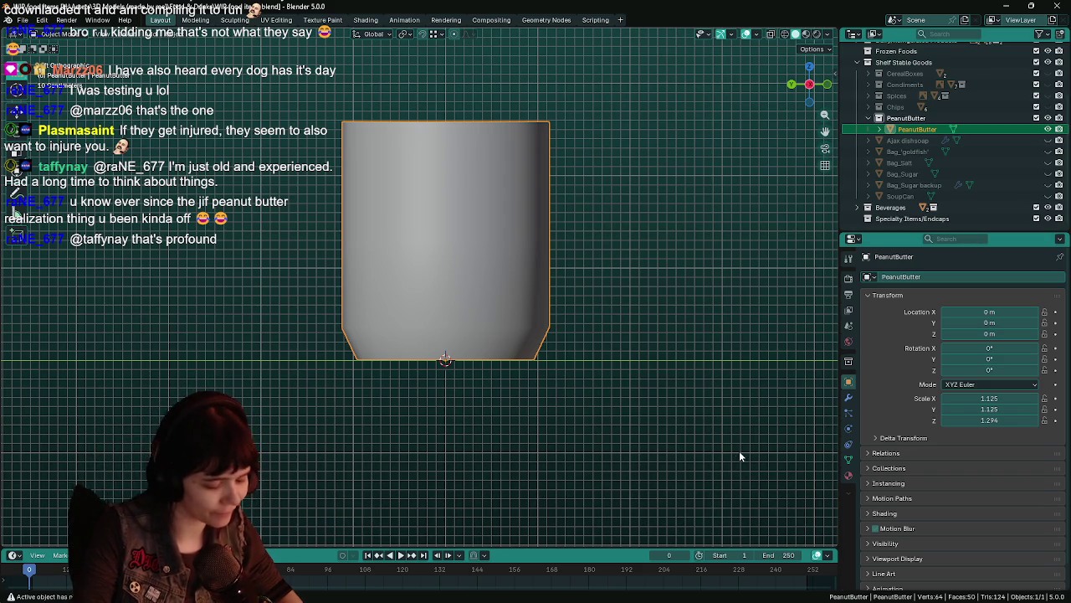
key(Tab)
Step: Add a loop cut in the lower jar with slide factor 0.85
key(ctrl+r)
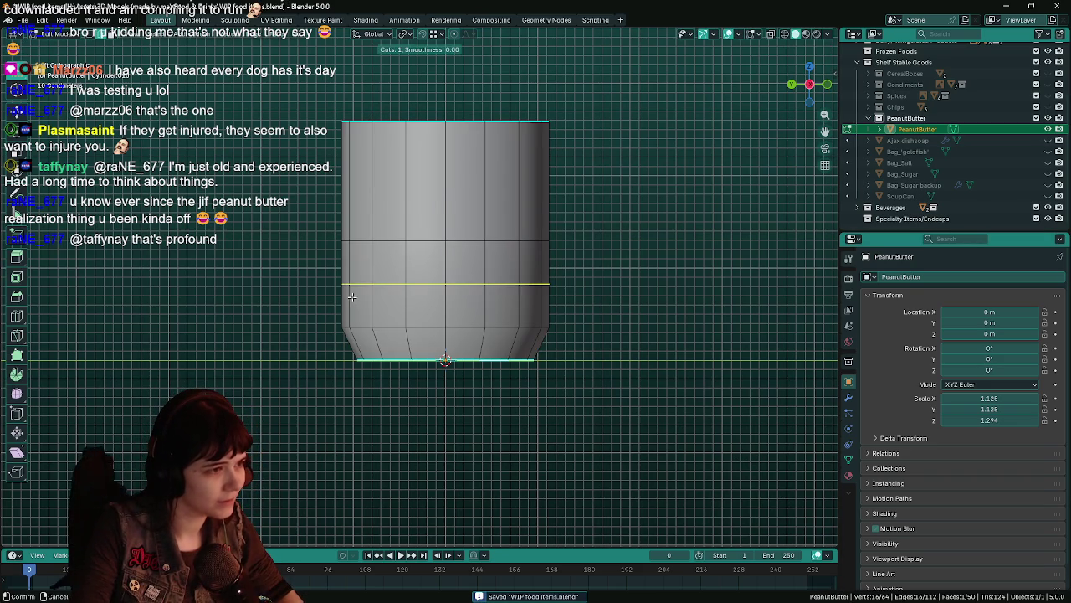
click(357, 300)
click(360, 333)
double_click(125, 472)
key(Return)
key(ctrl+r)
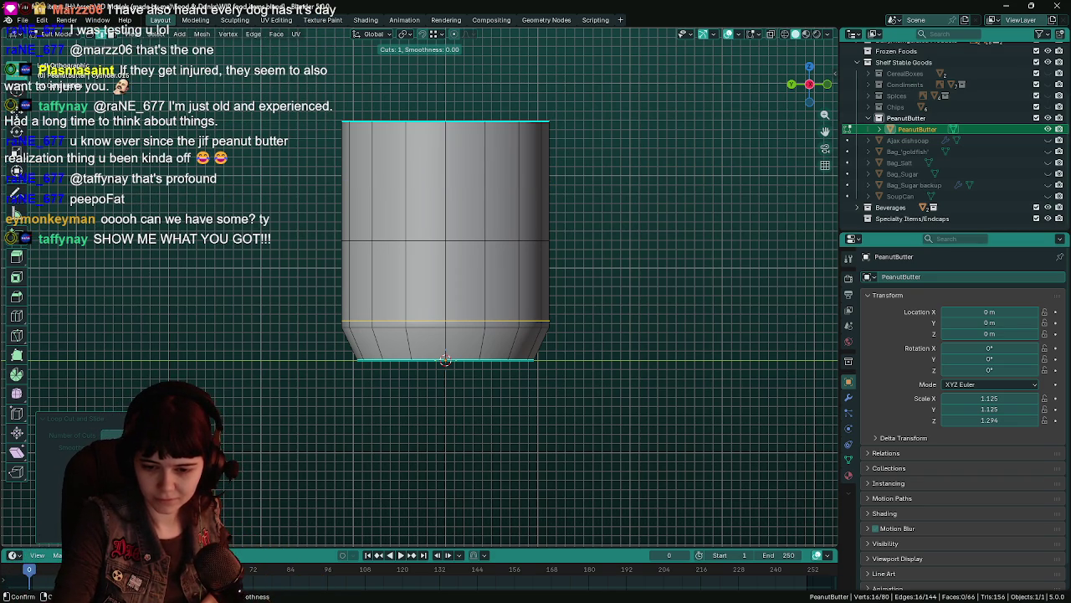
click(445, 360)
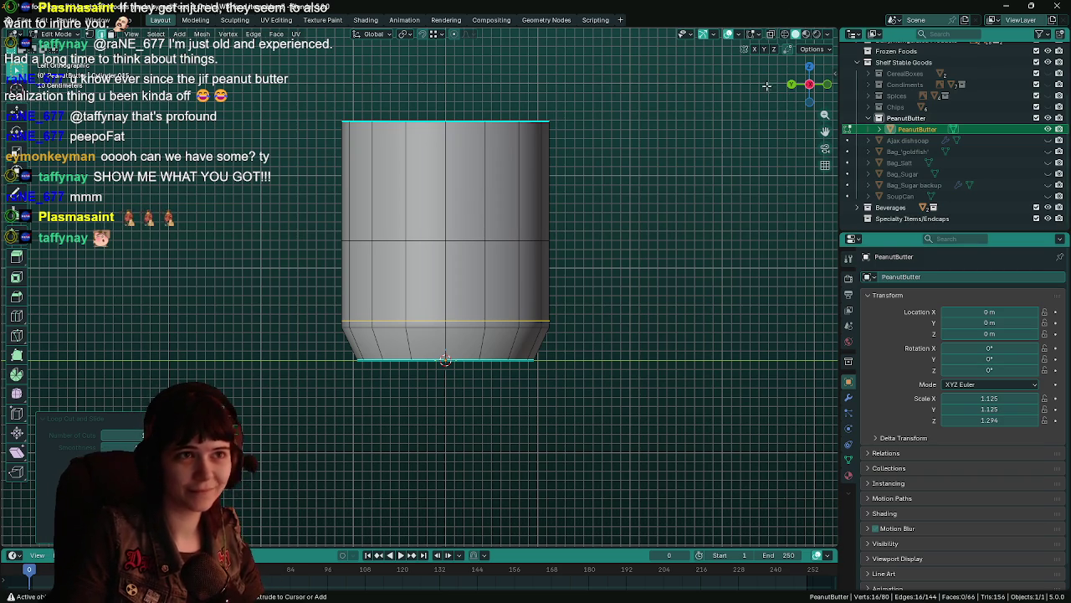
key(ctrl+s)
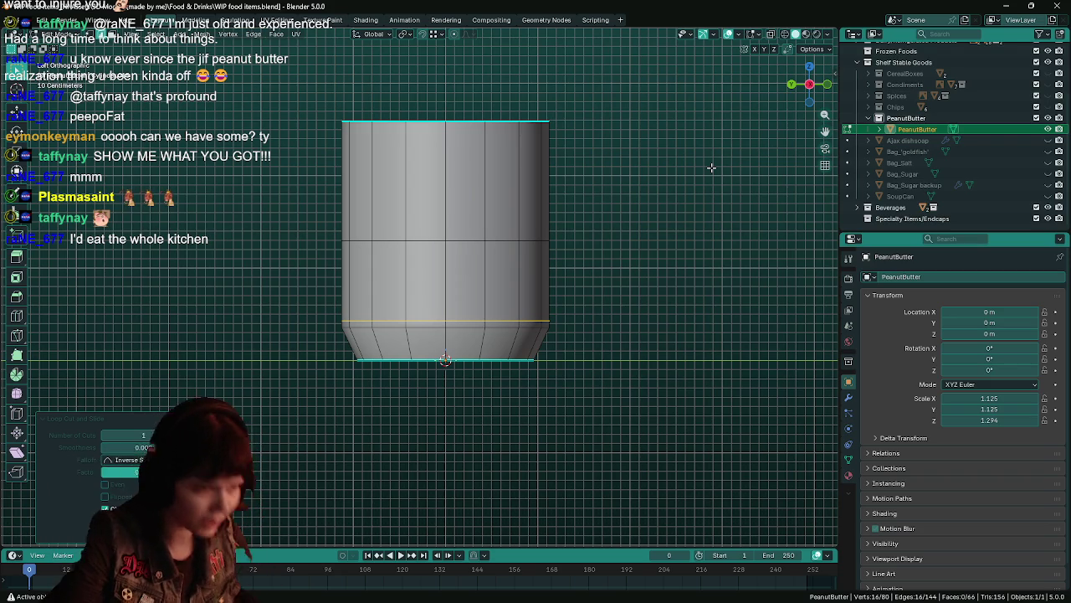
key(ctrl+s)
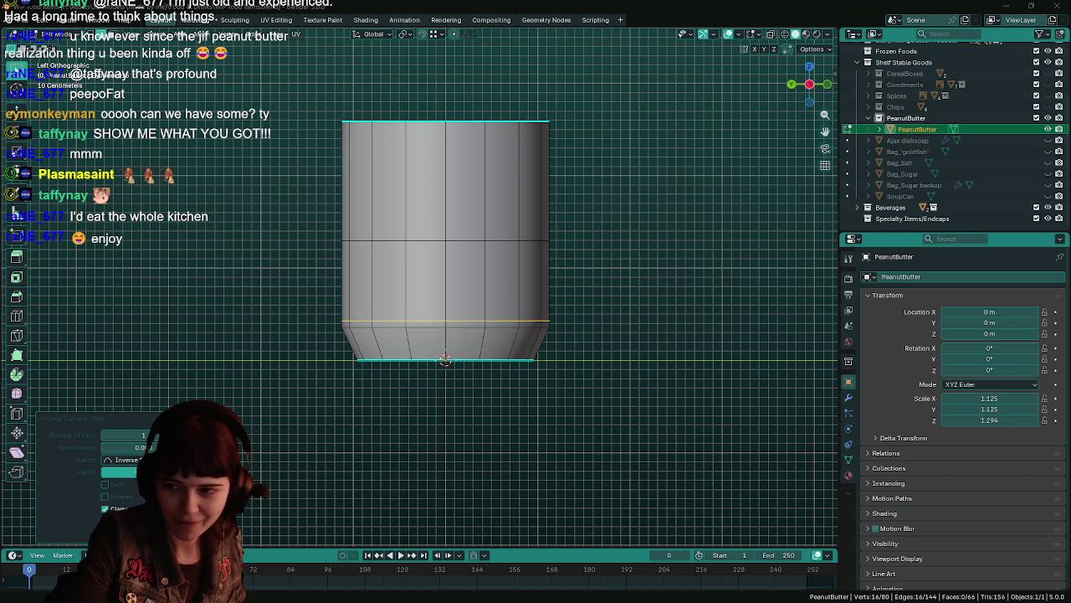
click(647, 15)
key(ctrl+s)
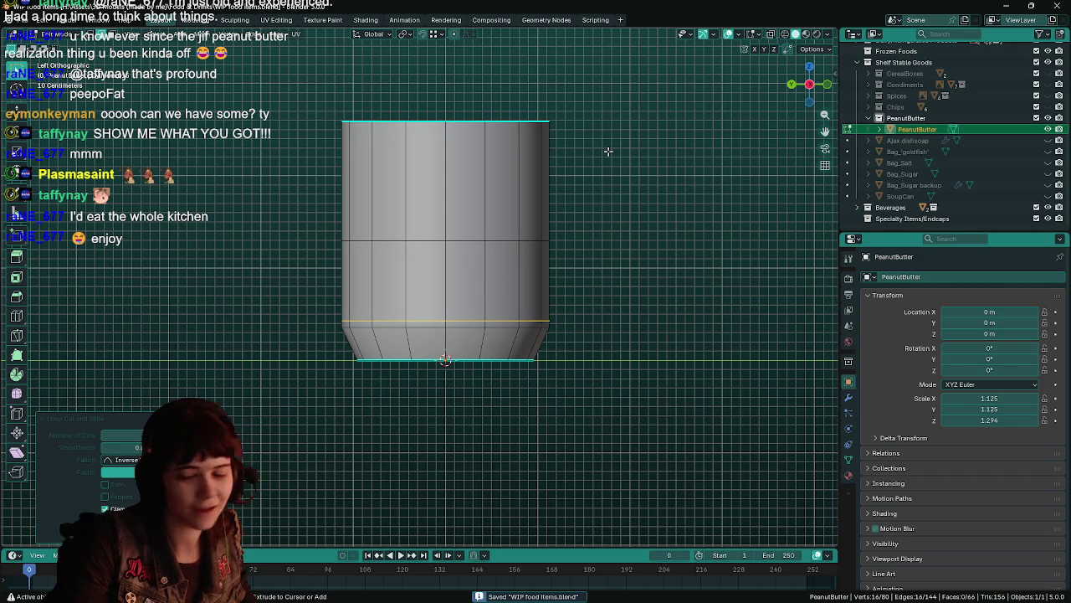
shift+scroll(574, 292, up, 2)
shift+scroll(566, 273, up, 1)
shift+scroll(569, 292, up, 2)
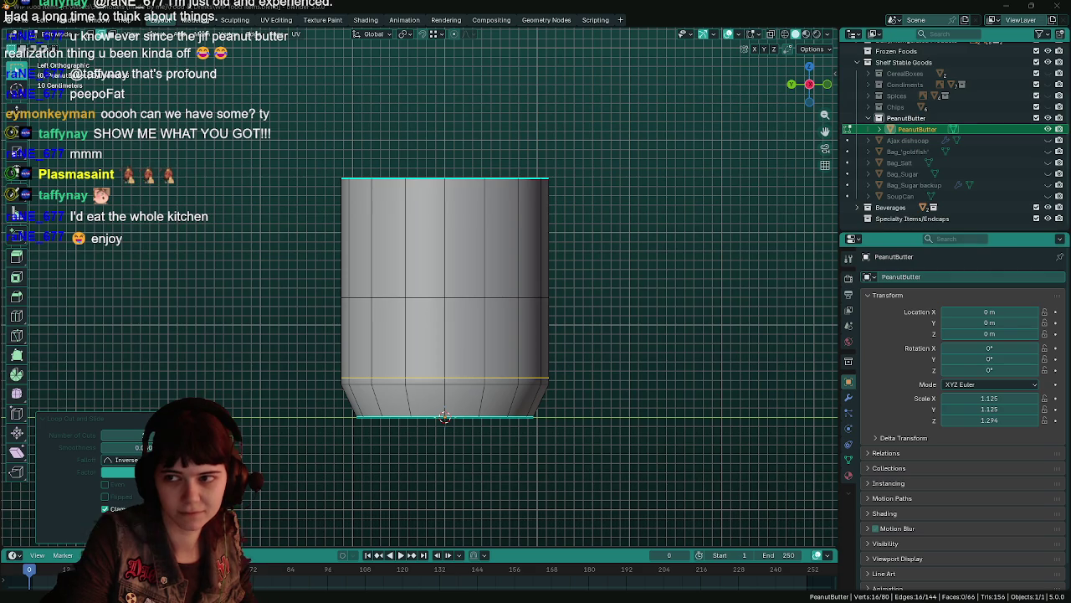
key(ctrl+s)
Step: Slide a new edge loop up to sit just below the jar's top rim
shift+middle_drag(644, 292, 653, 290)
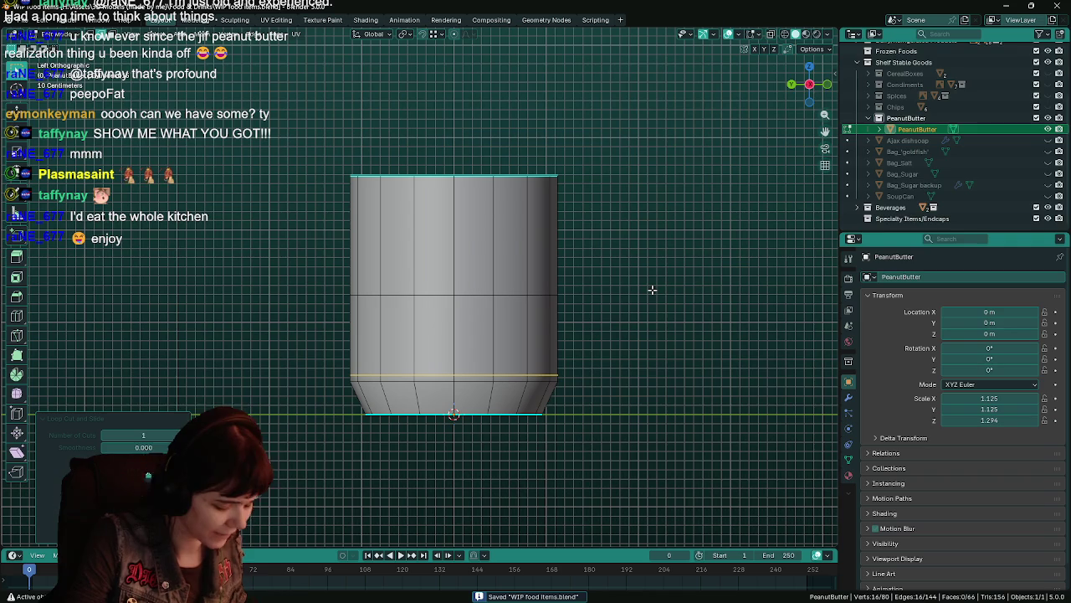
shift+scroll(713, 318, up, 1)
shift+scroll(710, 337, up, 1)
drag(418, 226, 352, 187)
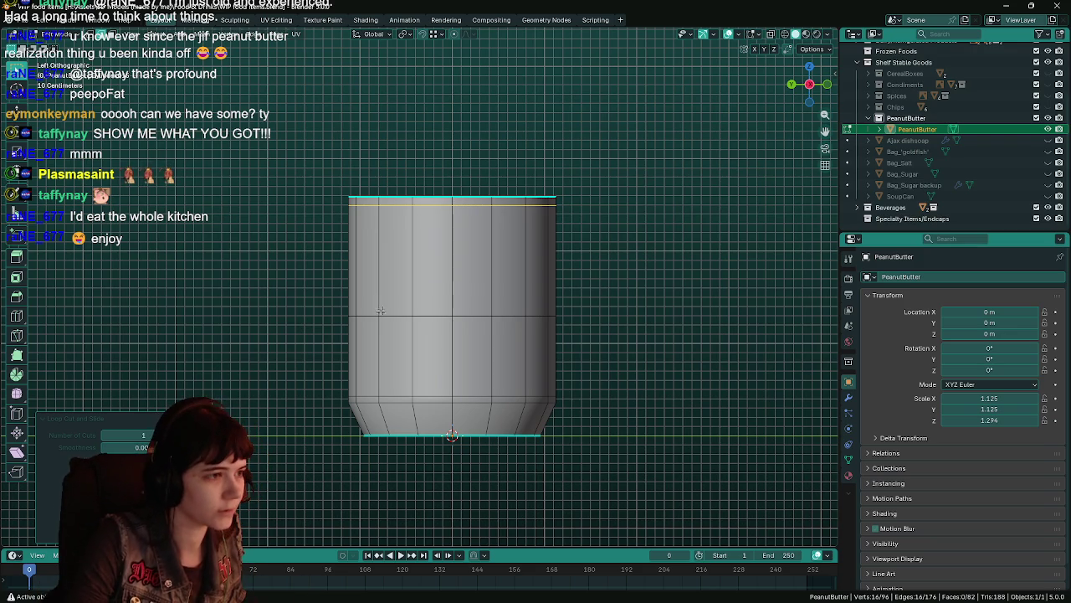
Step: Grow a horizontal loop into the upper-body face band in face mode, then open operator search
alt+click(379, 269)
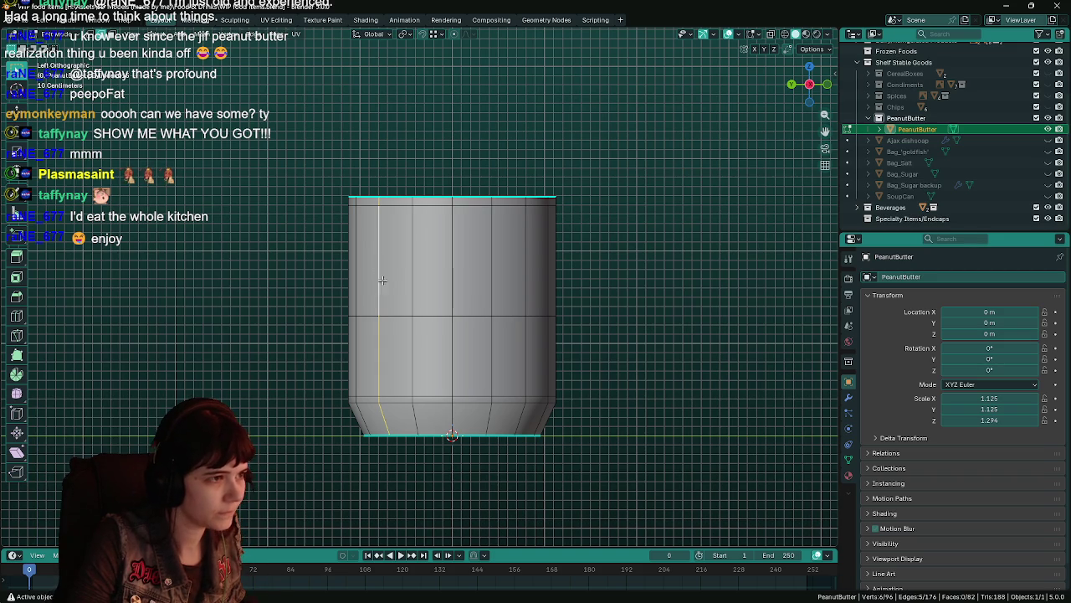
alt+click(394, 314)
key(ctrl+KP_Add)
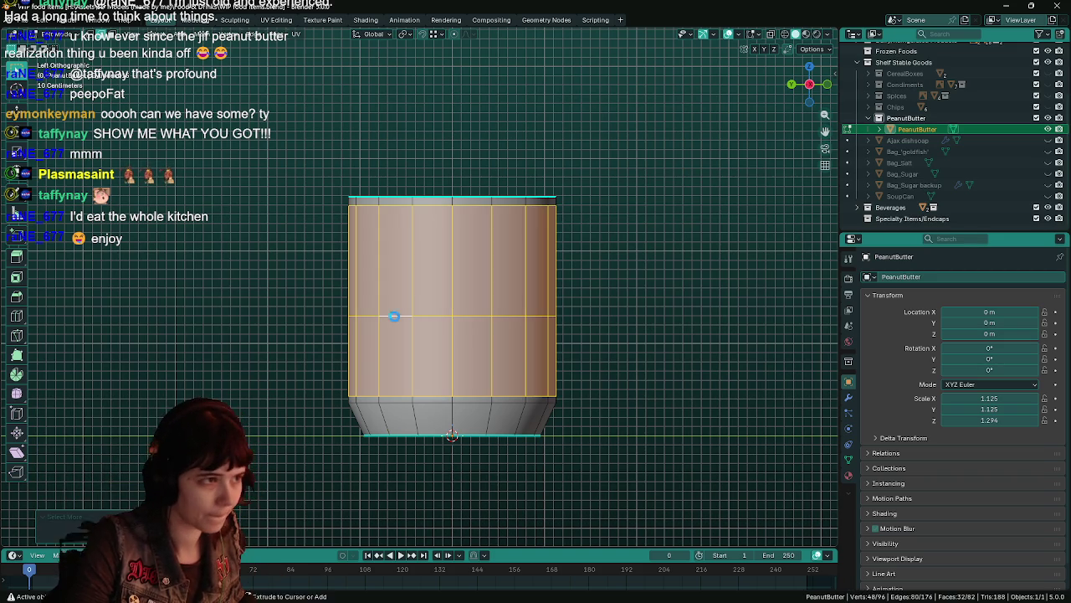
key(ctrl+s)
key(3)
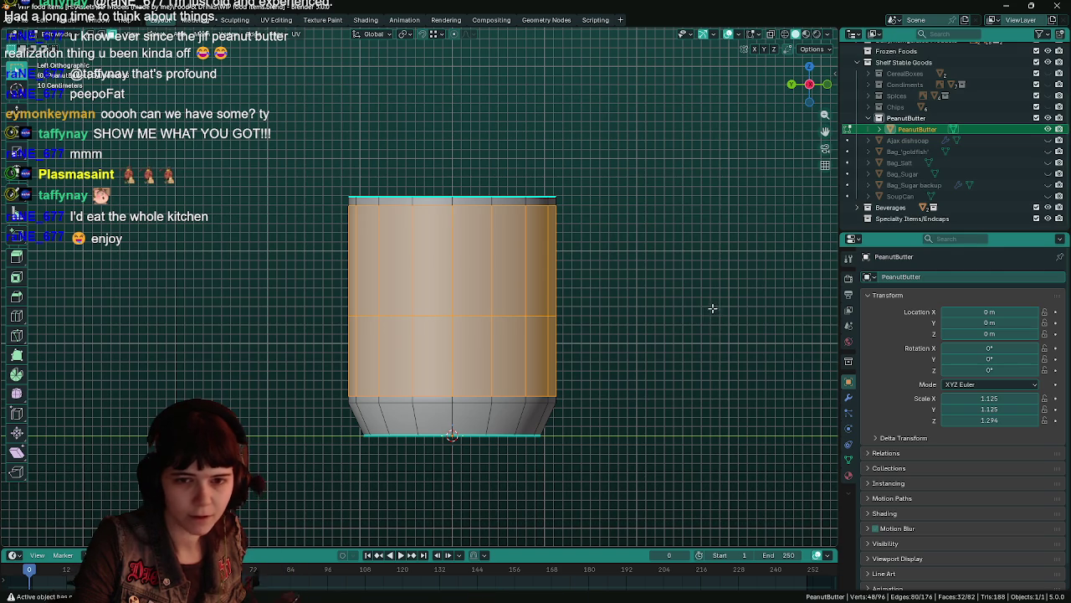
key(s)
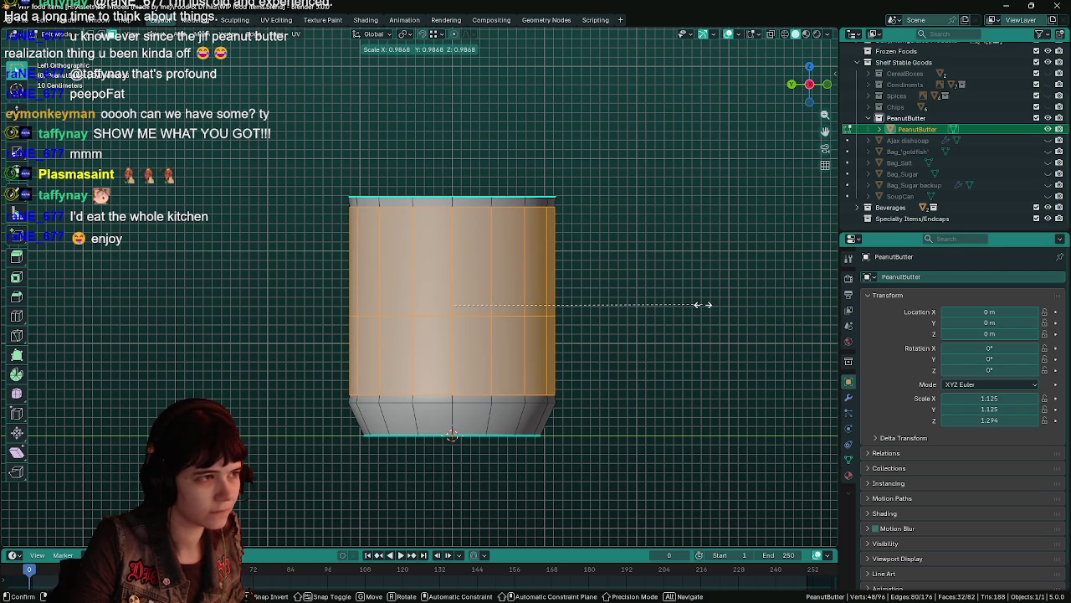
key(ctrl)
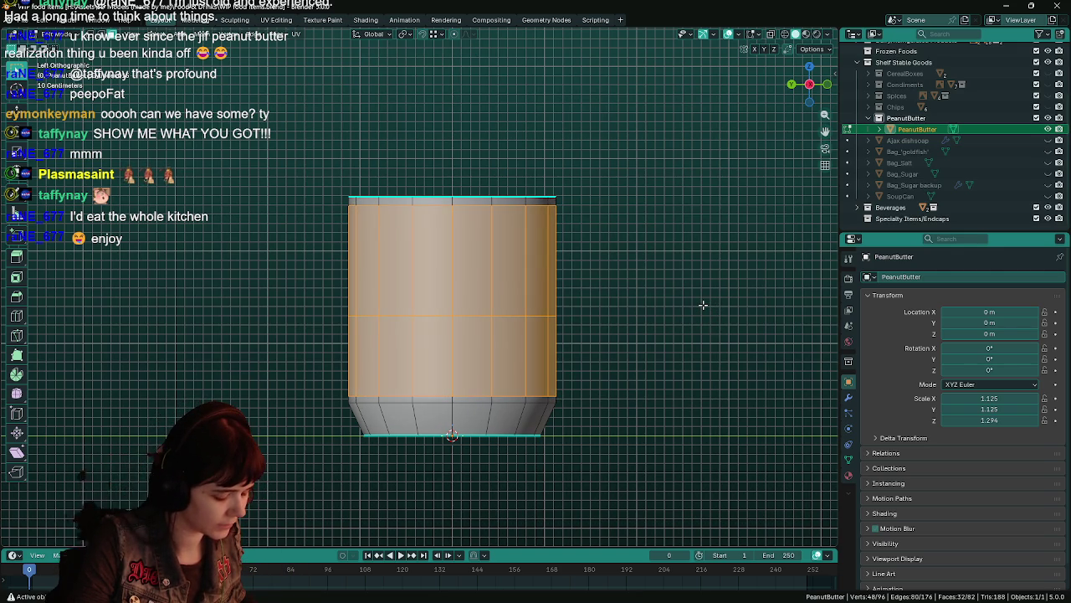
key(shift+z)
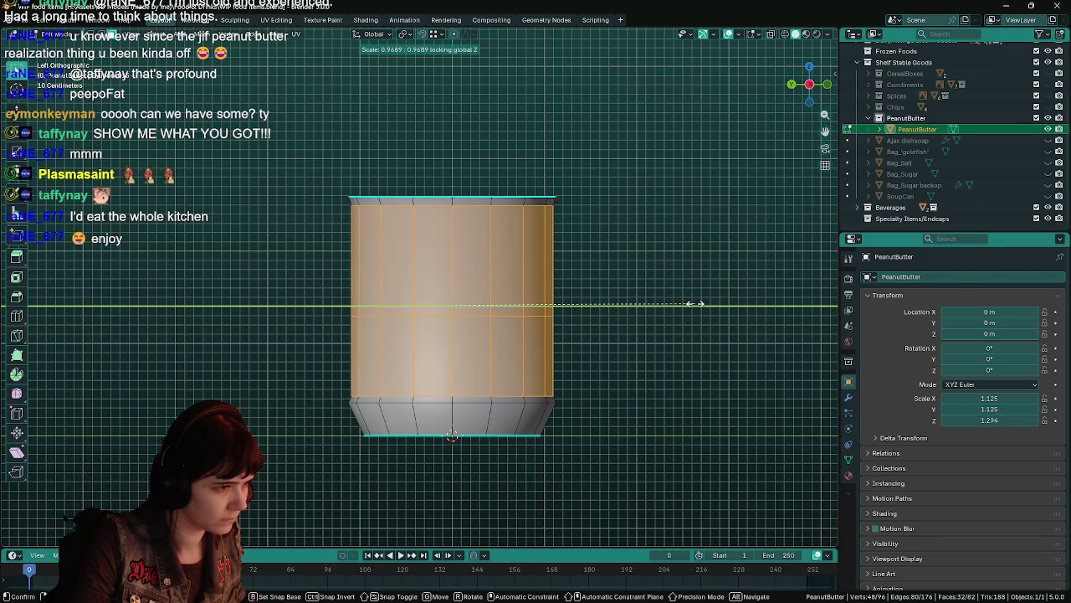
key(Escape)
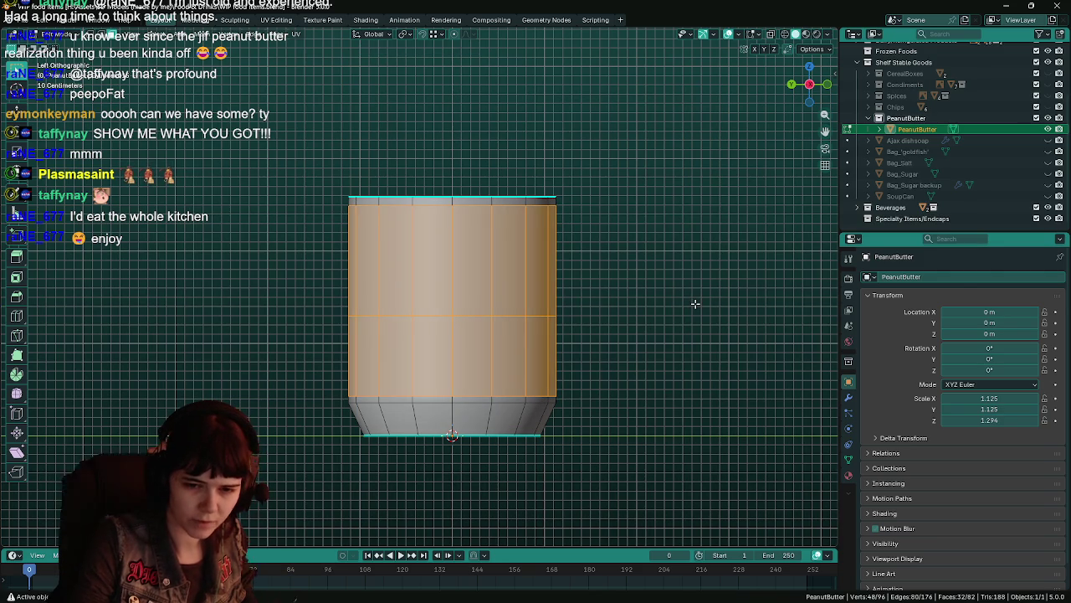
key(F3)
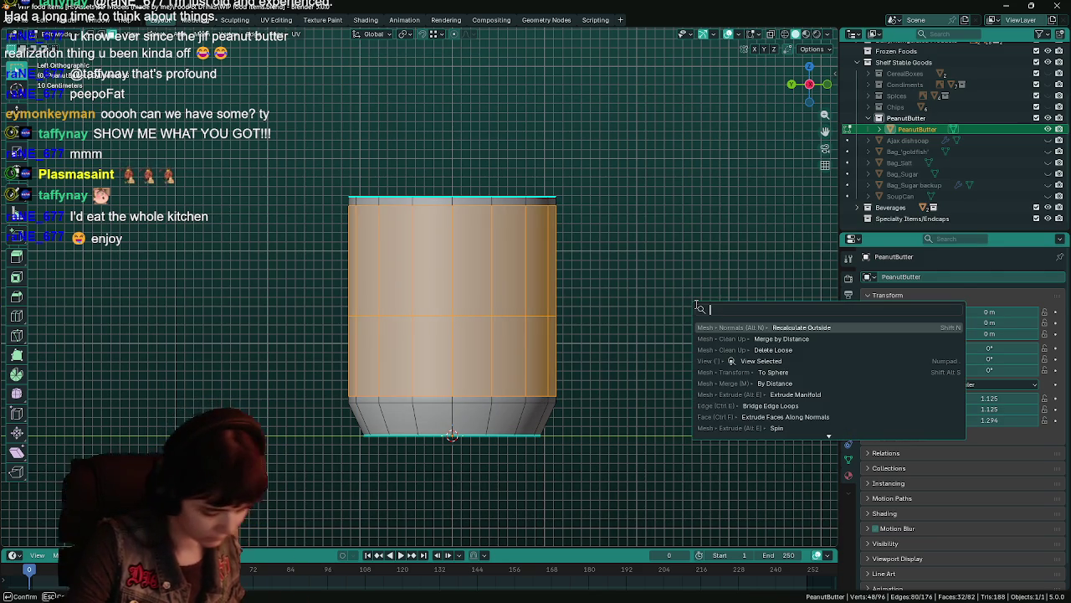
Step: Run Extrude Manifold on the upper body faces and set the inward scale to 0.97
text(man)
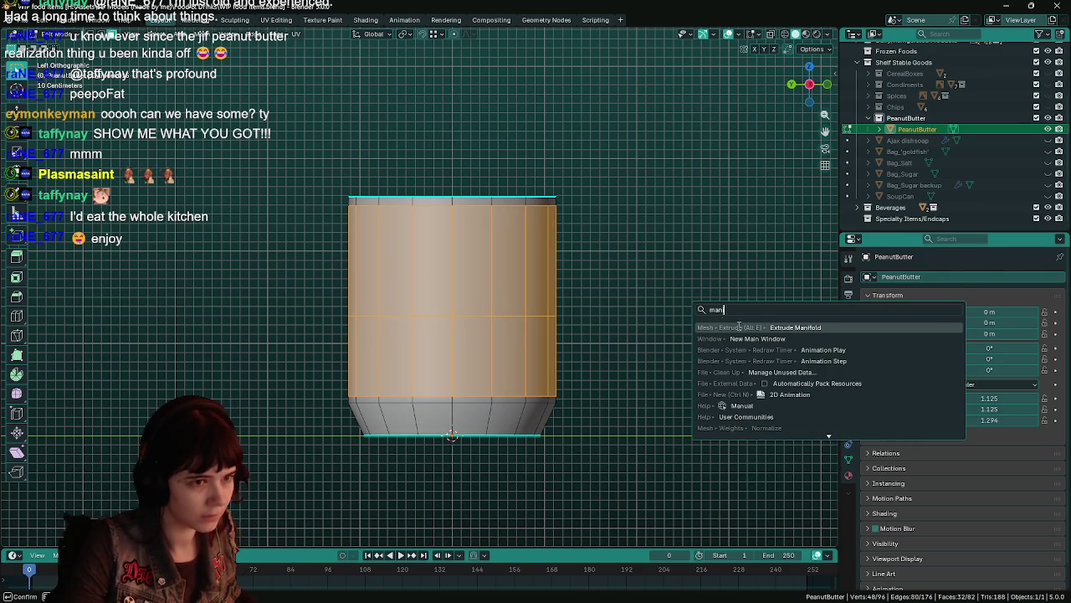
key(Return)
key(s)
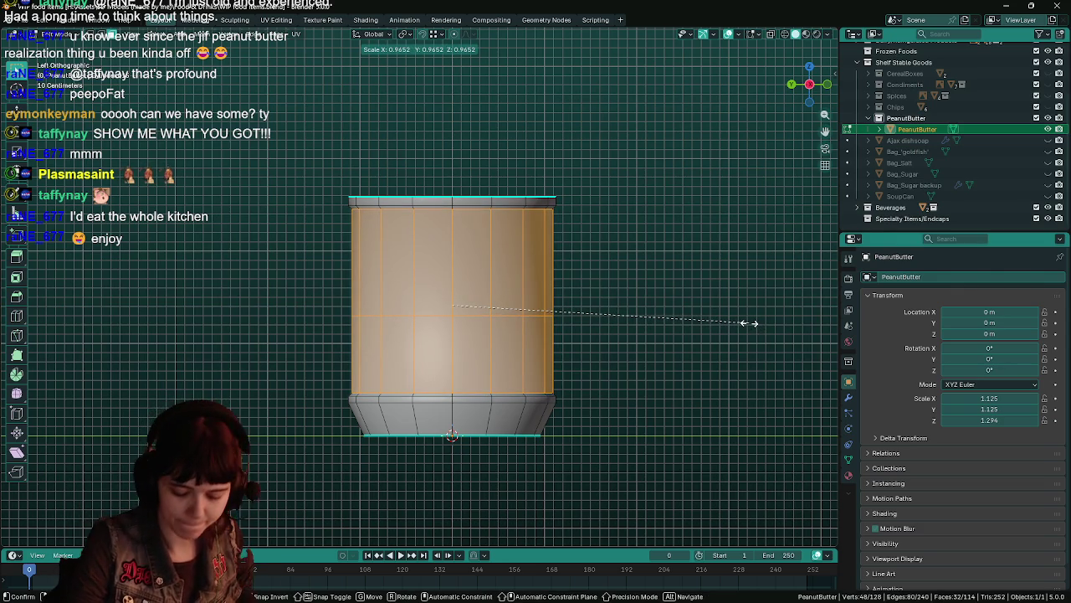
click(751, 323)
key(KP_Decimal)
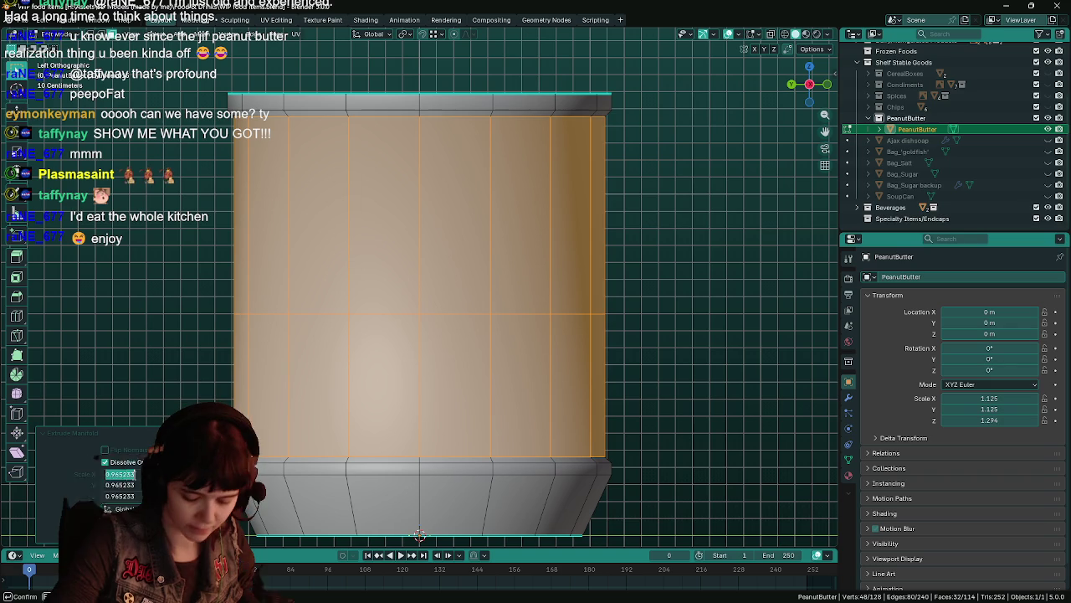
text(.95)
key(Return)
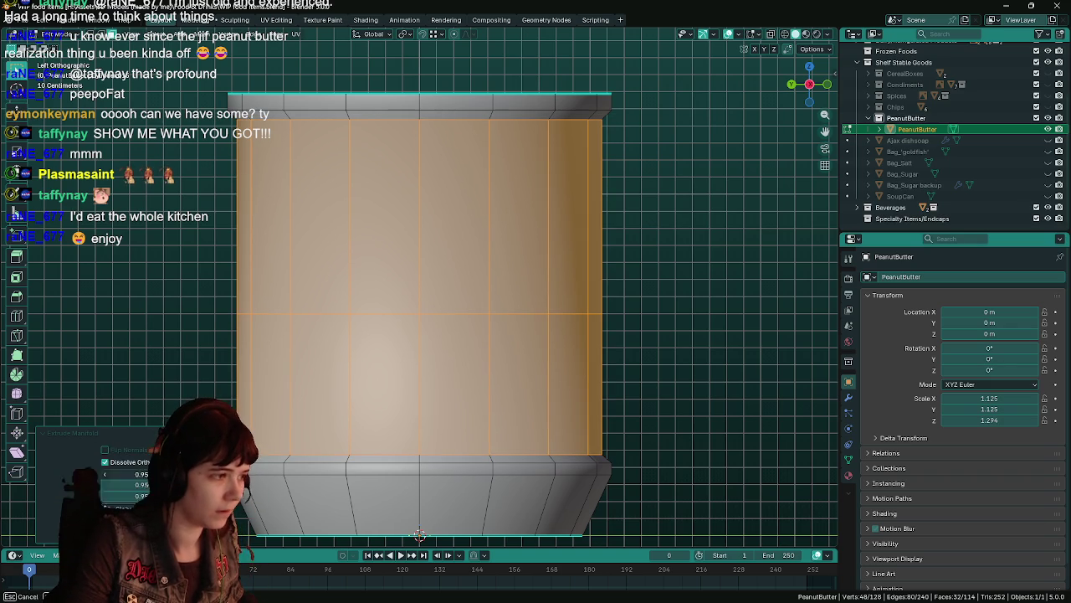
click(133, 474)
text(3)
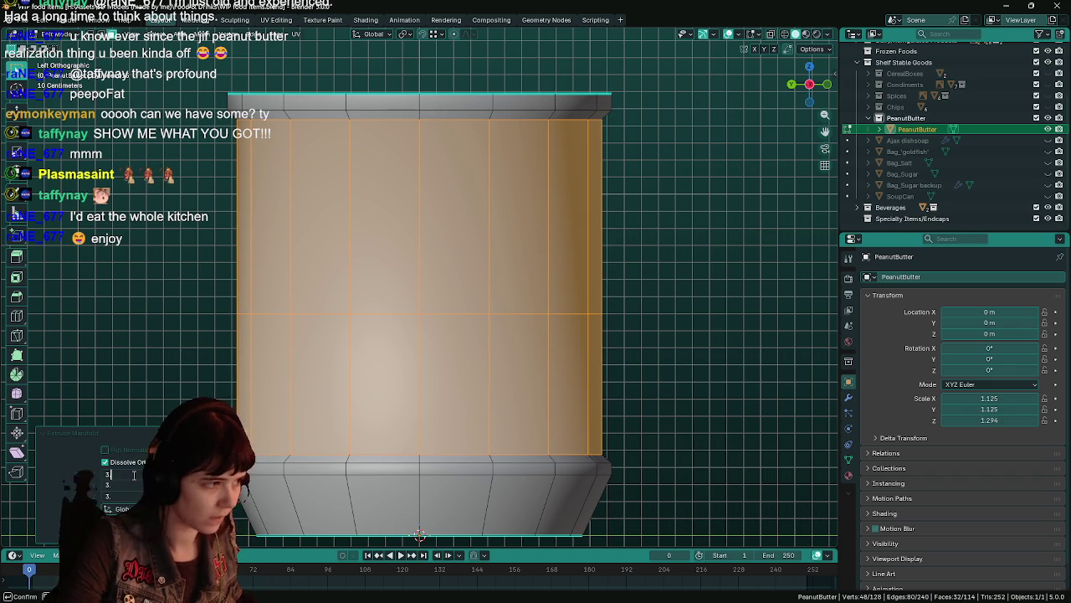
text(.97)
key(Return)
middle_drag(407, 218, 524, 294)
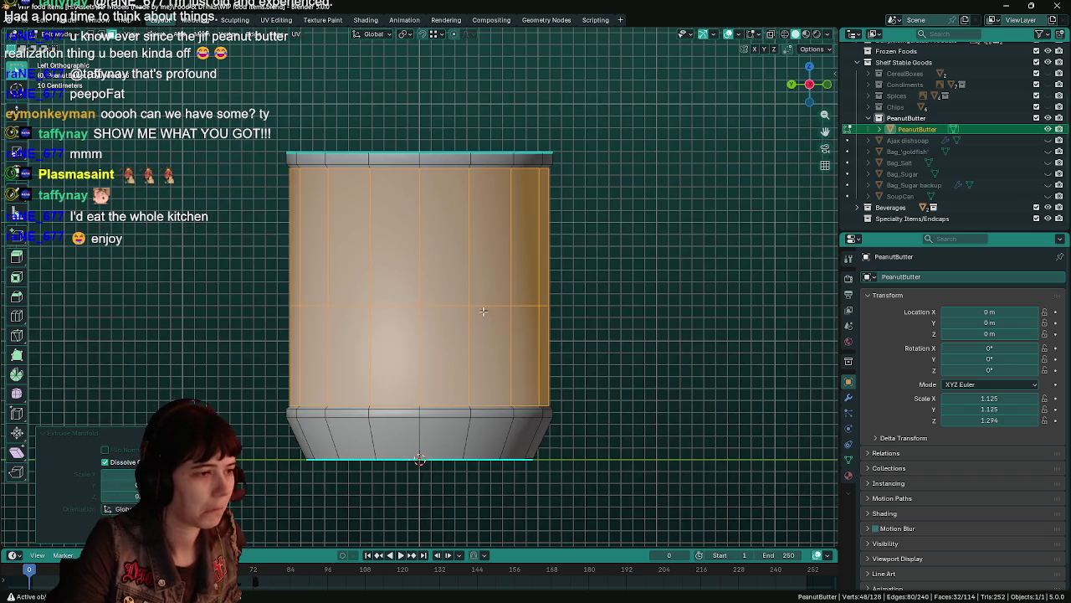
Step: Mark the top rim and lower shoulder edge loops as sharp
key(Tab)
key(Tab)
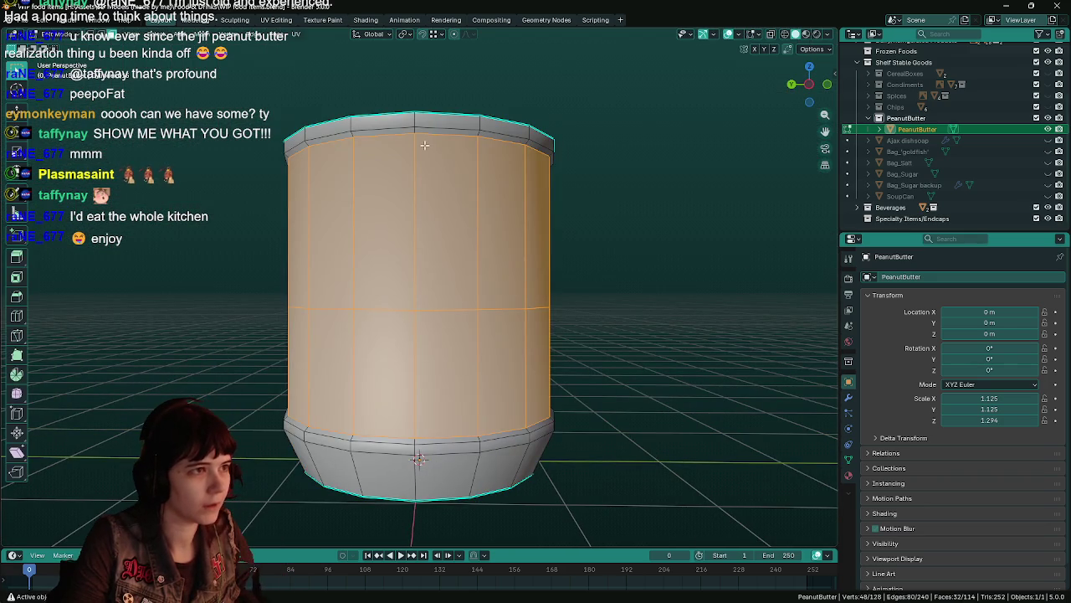
alt+click(429, 134)
key(2)
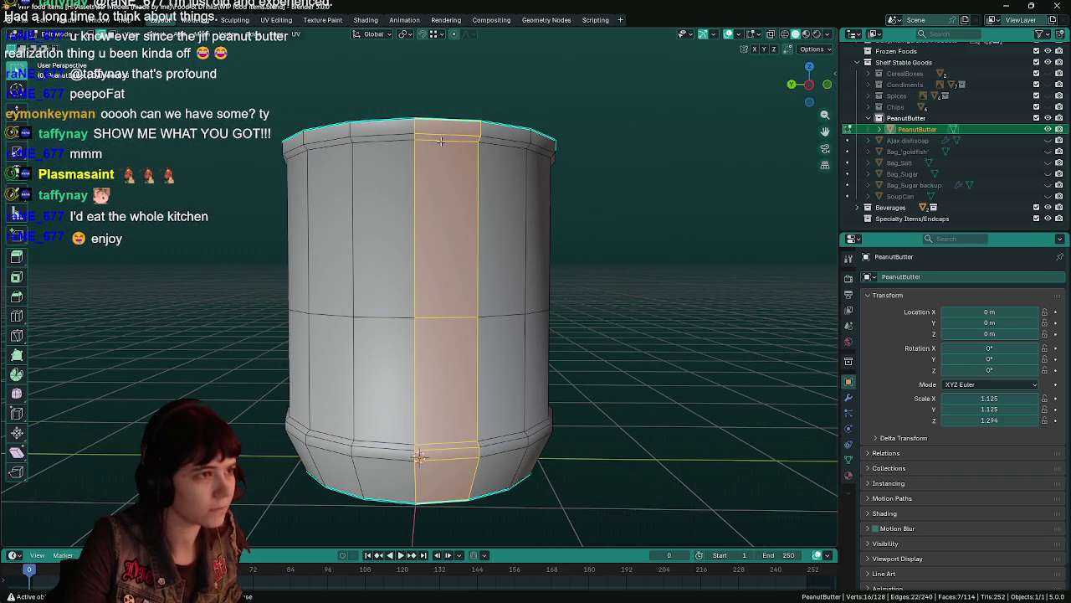
alt+click(442, 143)
right_click(442, 143)
click(410, 244)
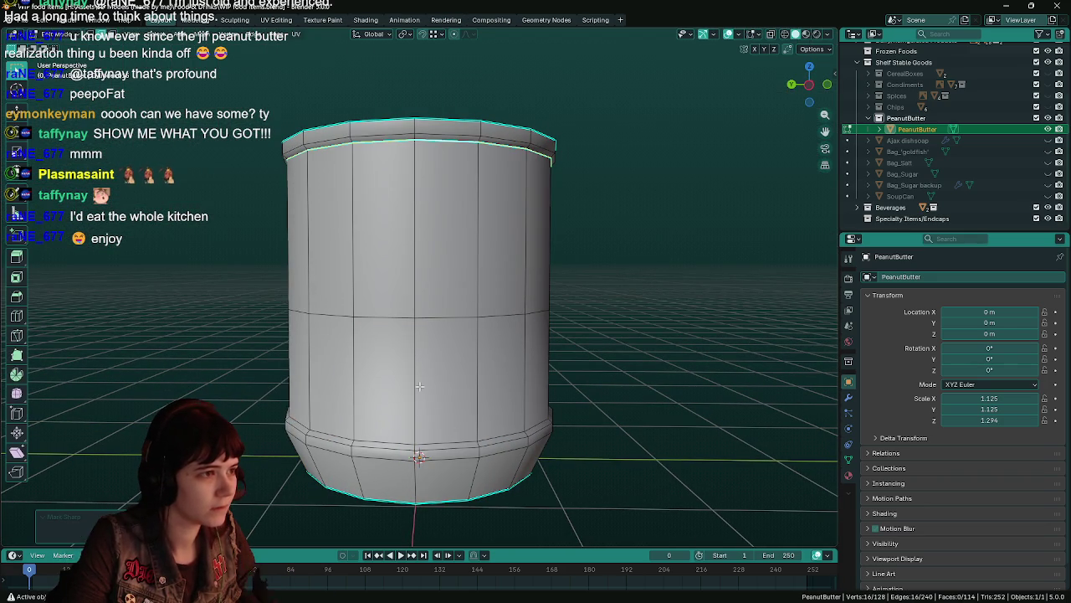
alt+click(433, 441)
right_click(433, 441)
click(435, 445)
Step: Preview the jar in Object Mode, save, and select its top face in face mode
scroll(469, 393, down, 2)
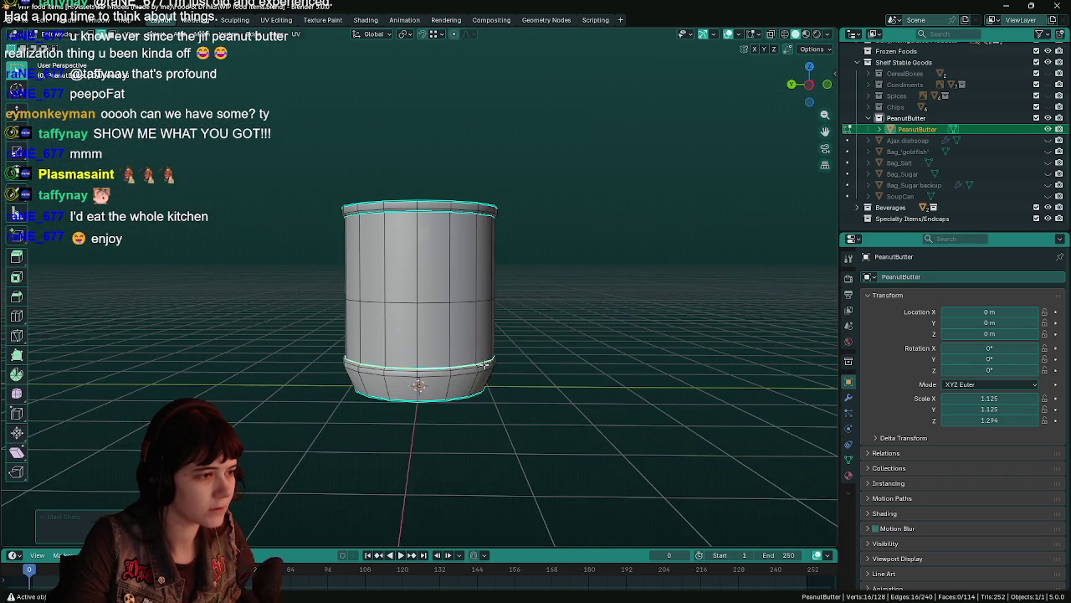
key(Tab)
middle_drag(544, 328, 538, 360)
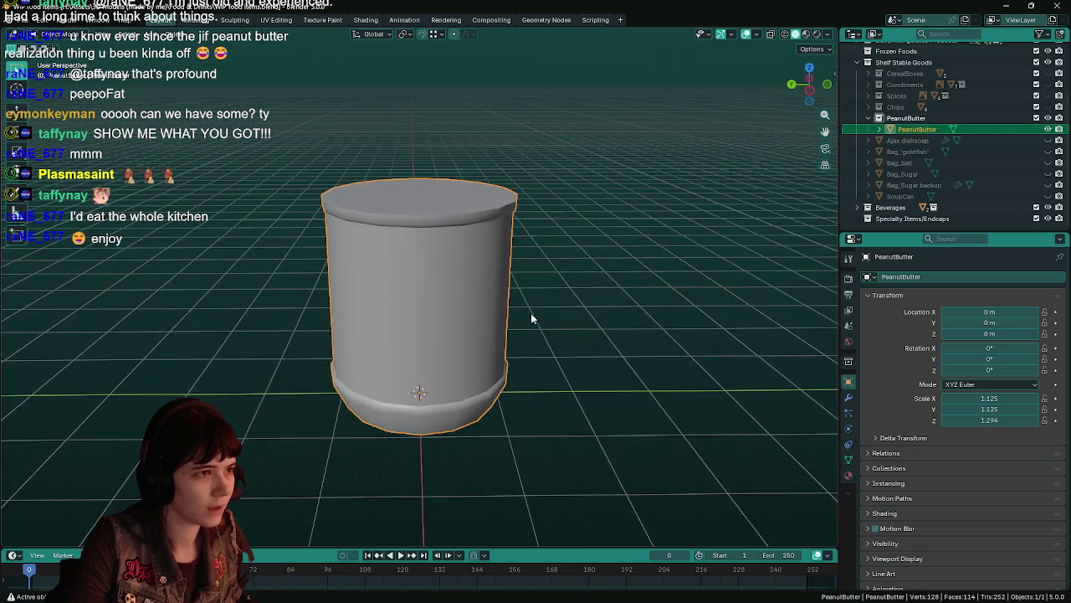
key(ctrl+s)
key(Tab)
key(3)
click(450, 233)
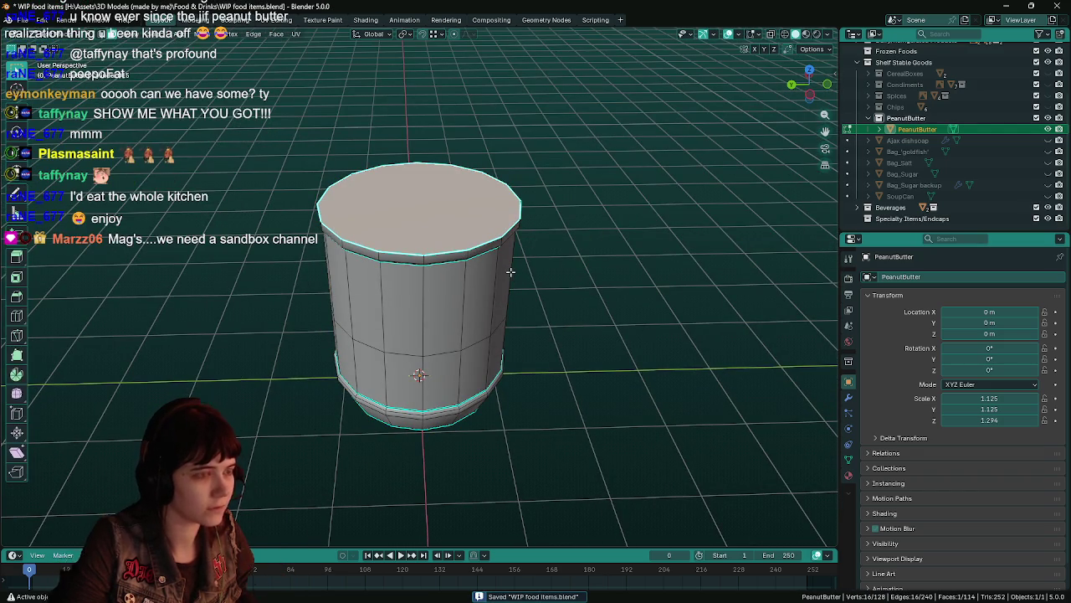
Step: Bring up the delete menu for the top face and switch to a side orthographic view
key(x)
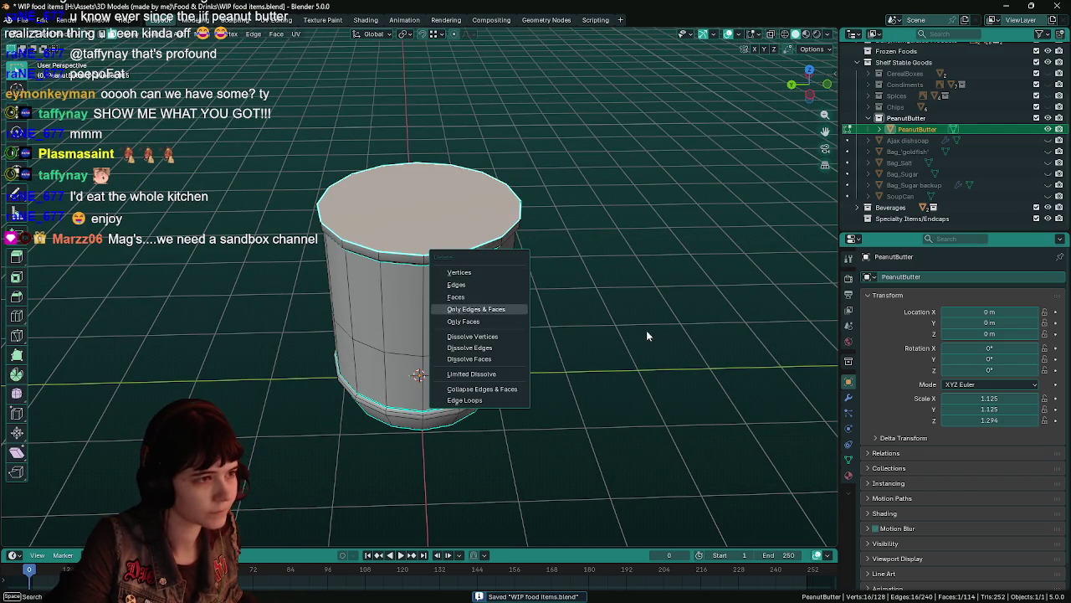
middle_drag(541, 321, 627, 308)
key(KP_1)
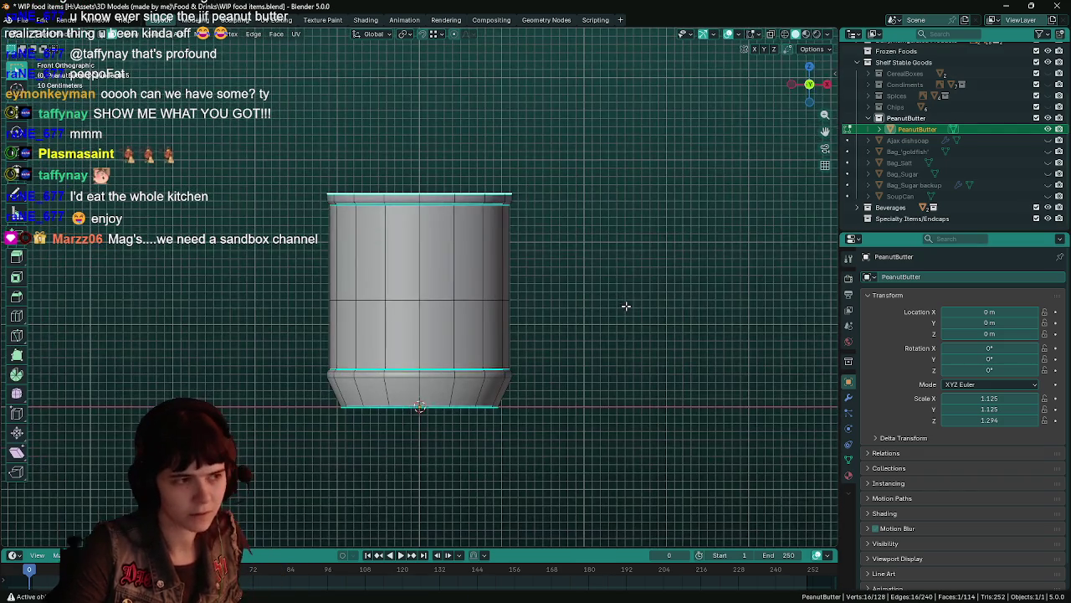
key(ctrl+s)
shift+scroll(607, 296, up, 3)
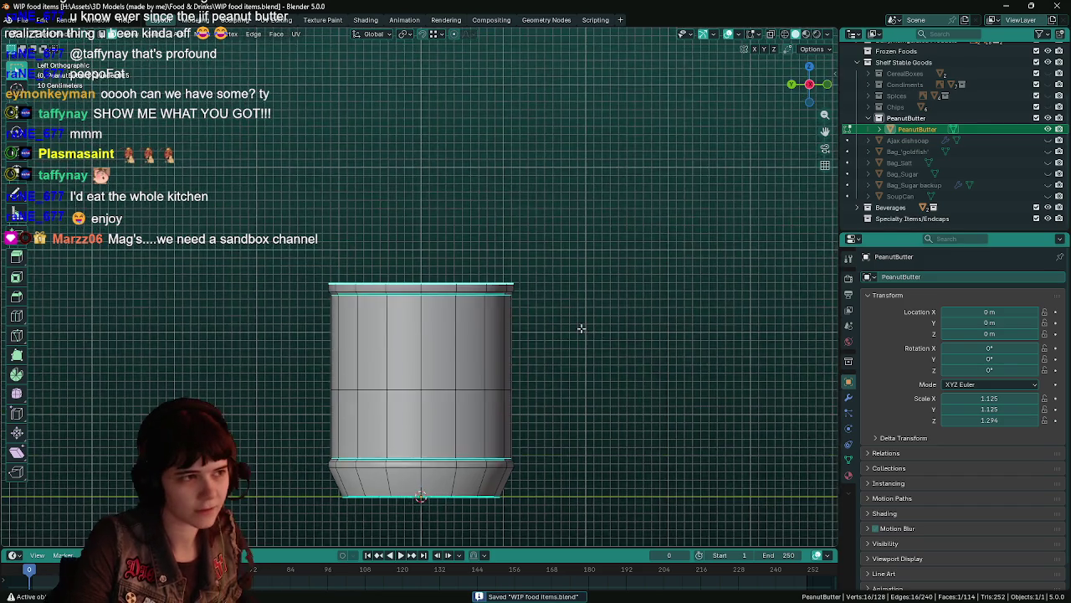
key(ctrl+KP_3)
scroll(595, 335, up, 2)
shift+scroll(515, 292, down, 2)
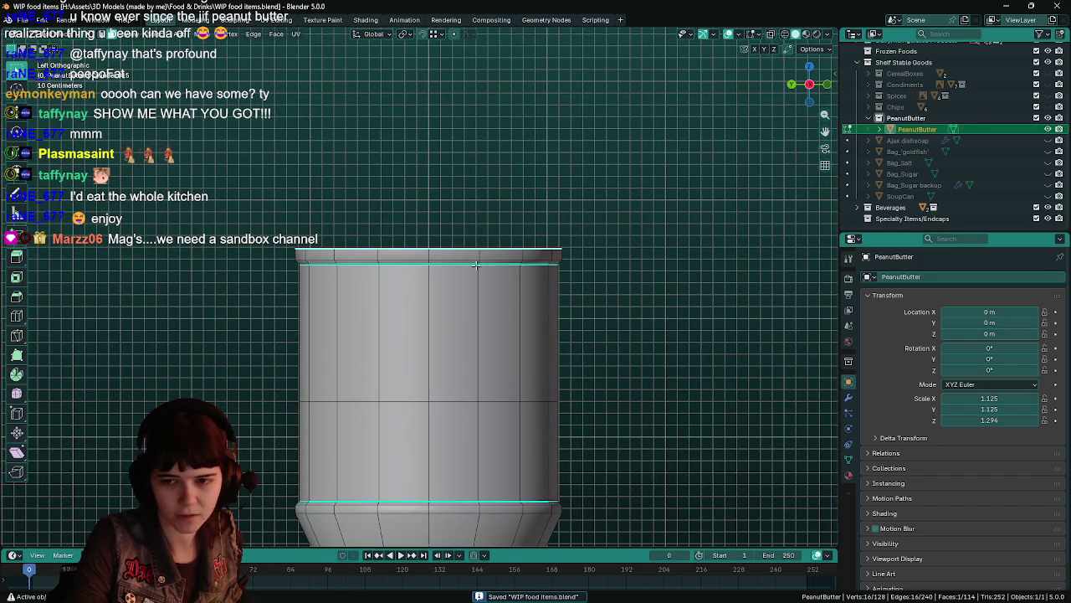
shift+scroll(636, 323, down, 2)
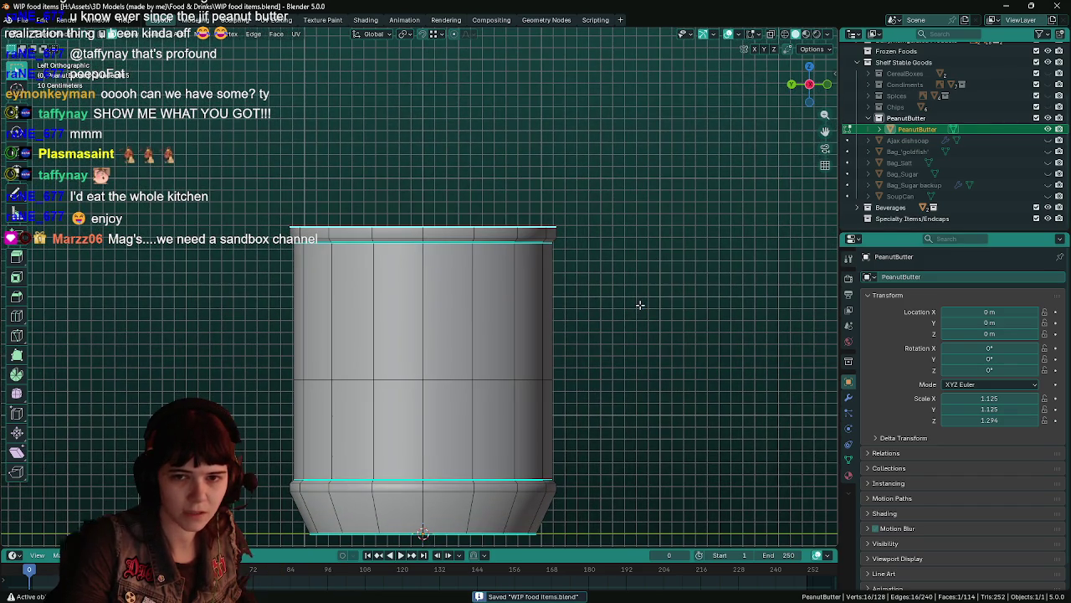
shift+scroll(639, 328, up, 2)
scroll(508, 260, up, 1)
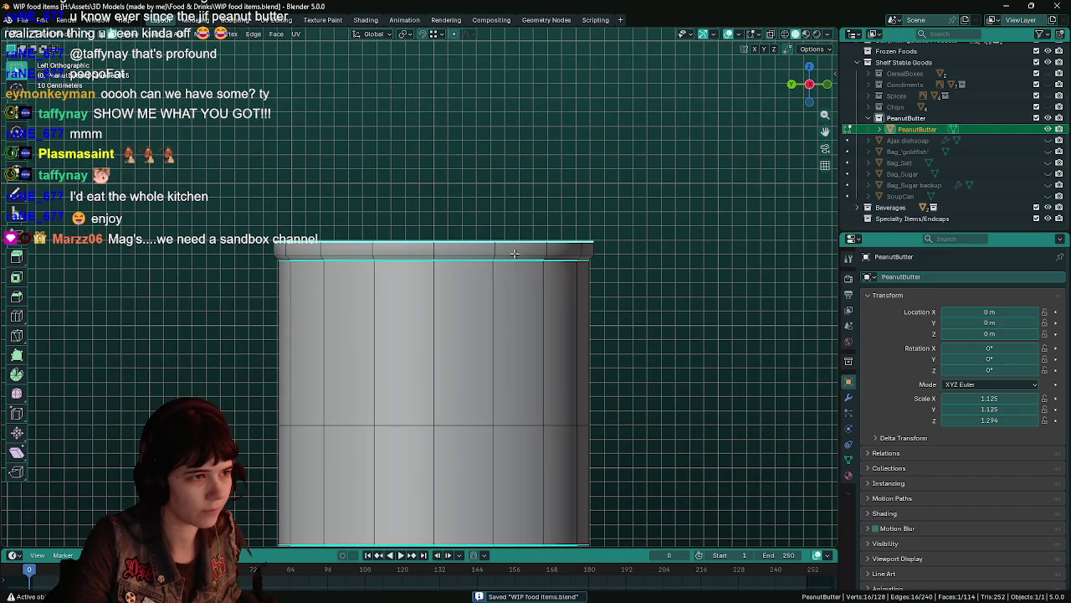
Step: Raise the top rim edge loops about 0.028 m along Z
alt+click(515, 253)
scroll(648, 275, down, 1)
click(635, 310)
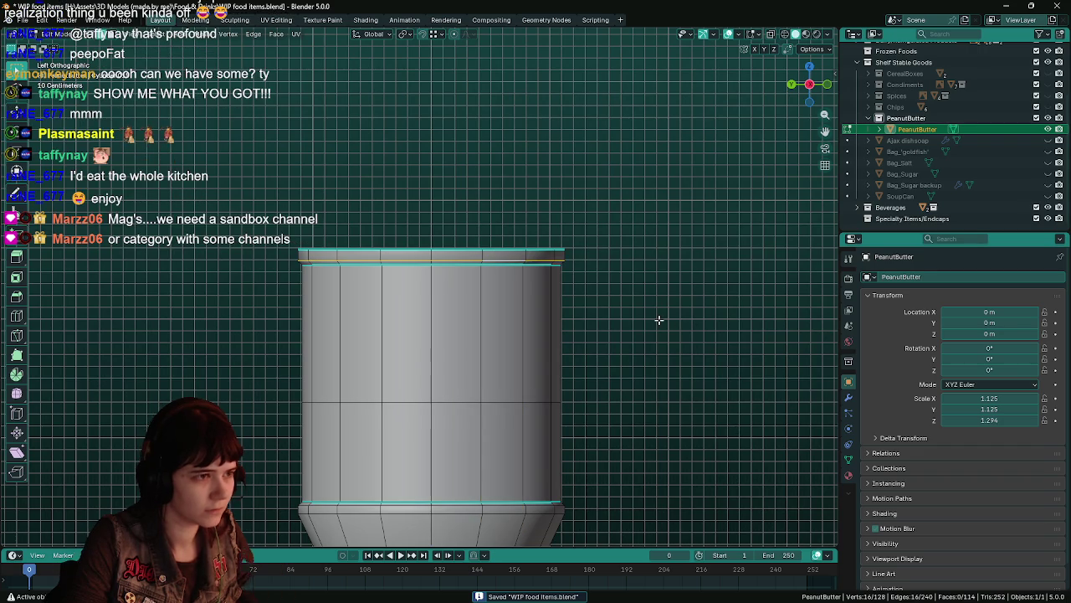
key(g)
key(z)
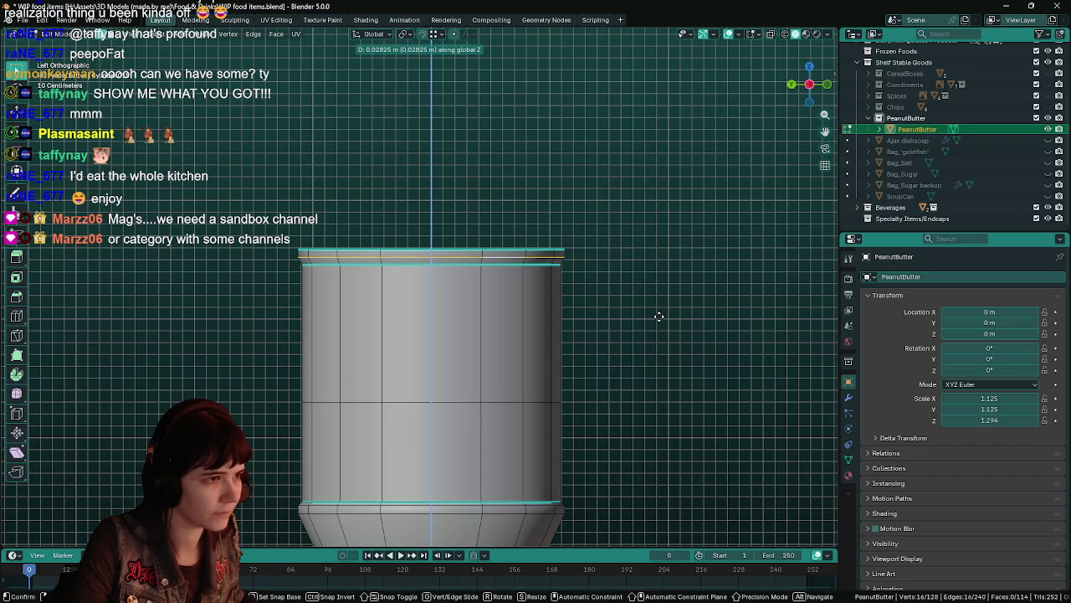
click(659, 316)
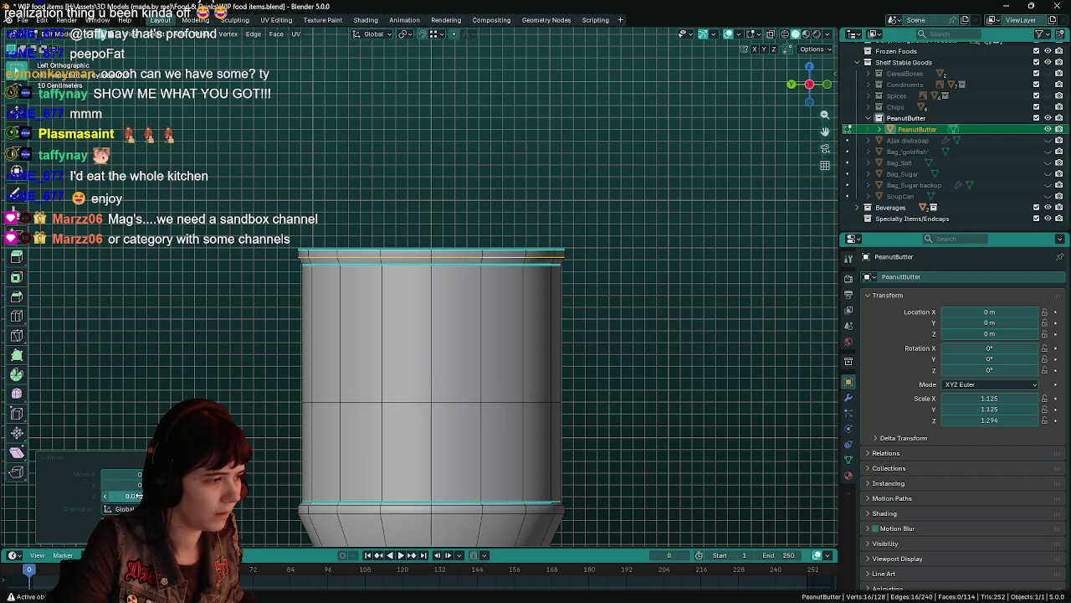
middle_drag(452, 244, 467, 277)
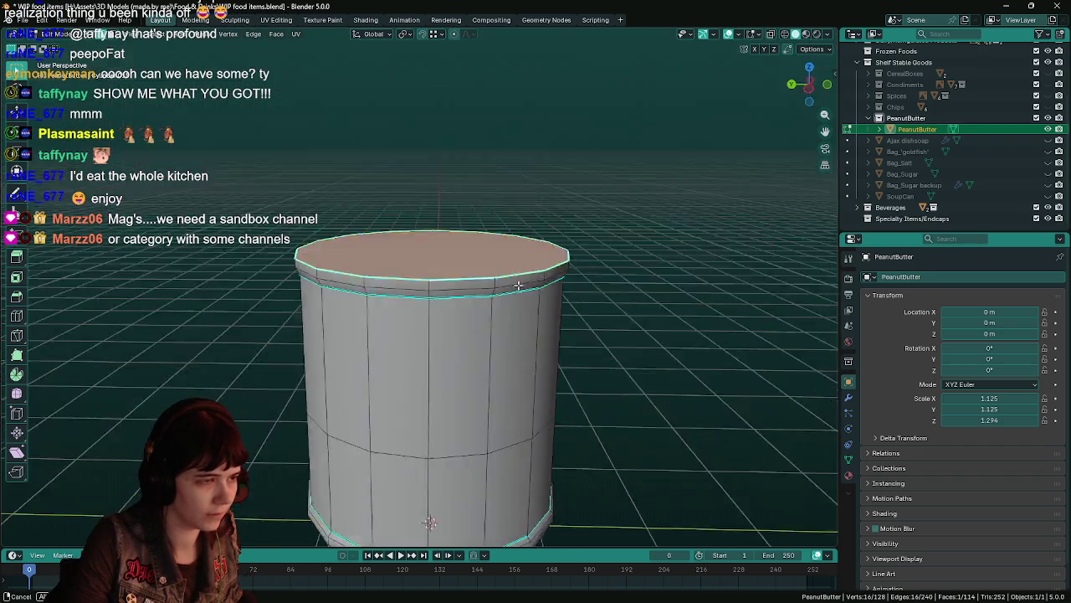
Step: Delete only the jar's top cap face, select the rim loop, and save the file
click(466, 275)
key(x)
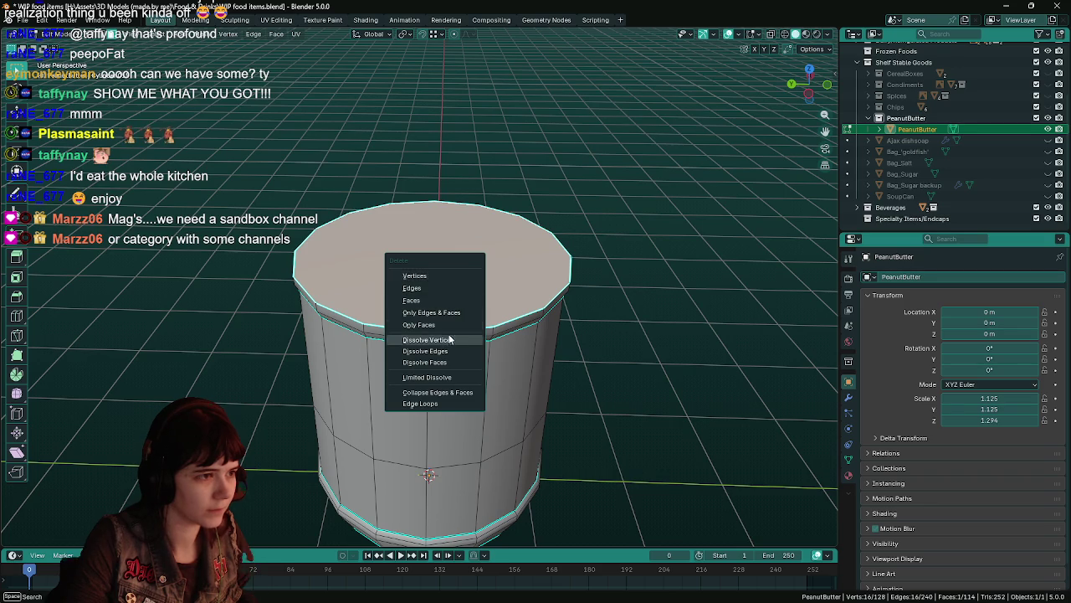
click(447, 325)
alt+click(540, 218)
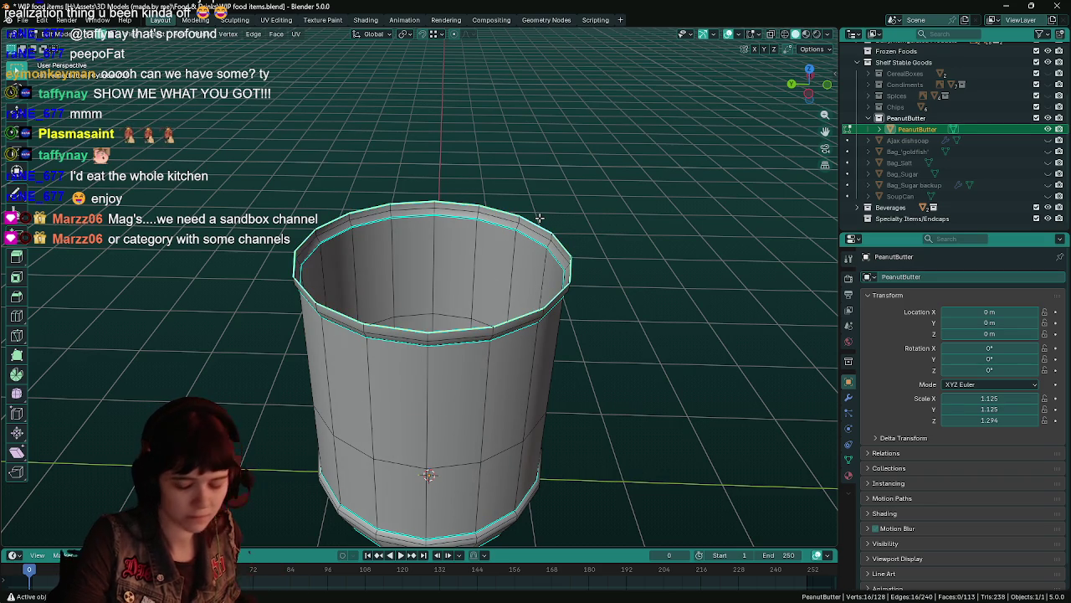
key(ctrl+KP_3)
key(ctrl+s)
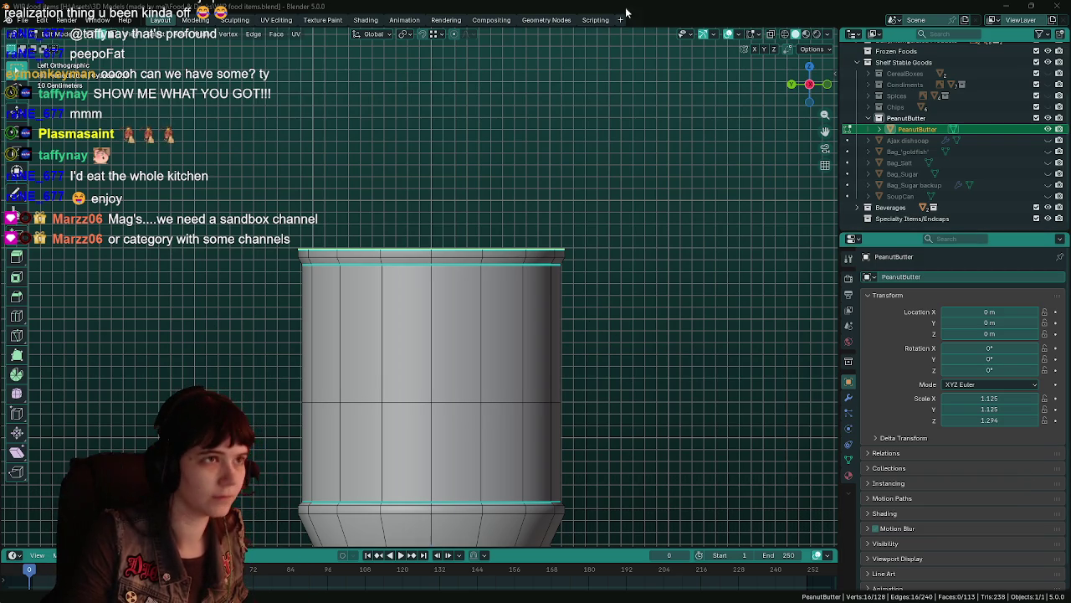
Step: Lower the selected rim loops about 0.019 m along Z
key(ctrl+s)
mouse_move(574, 196)
shift+middle_down()
mouse_move(581, 183)
mouse_move(558, 280)
shift+middle_up()
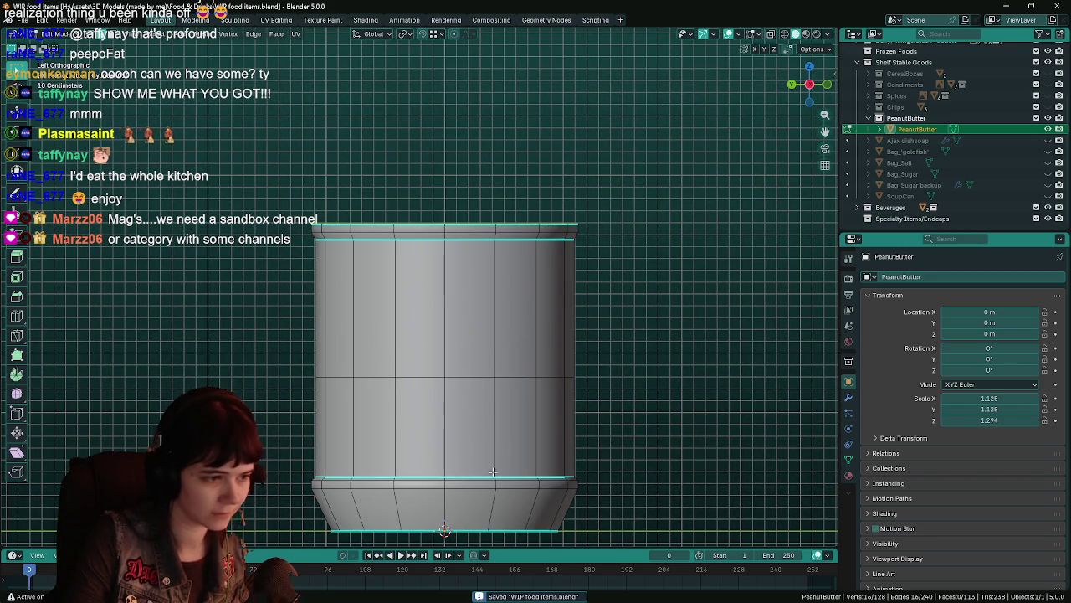
key(g)
key(z)
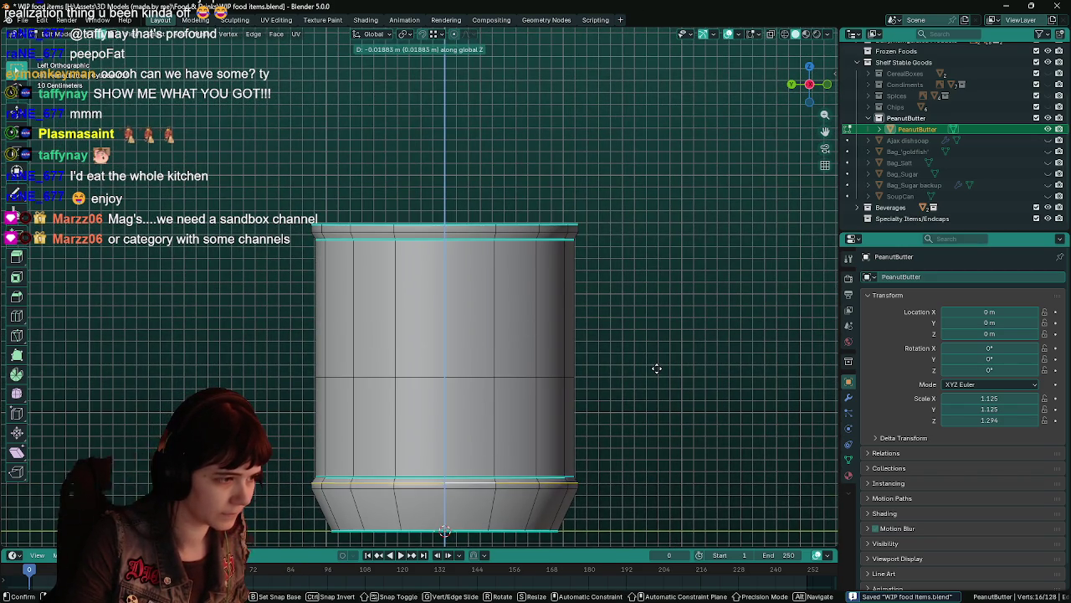
click(656, 367)
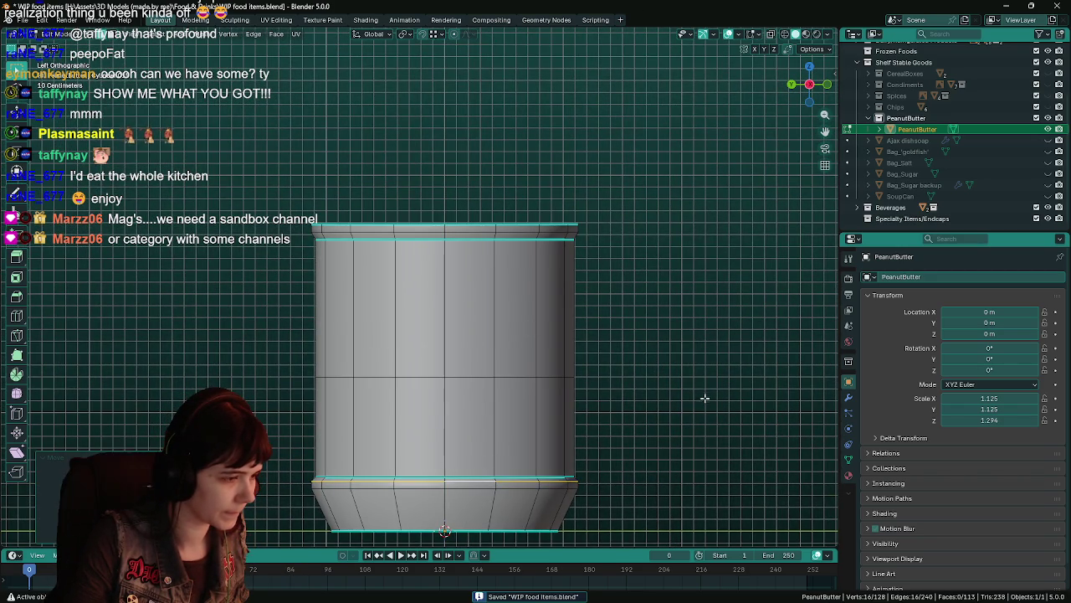
Step: Cancel the Delete menu without changes, save, and return to Object Mode
key(x)
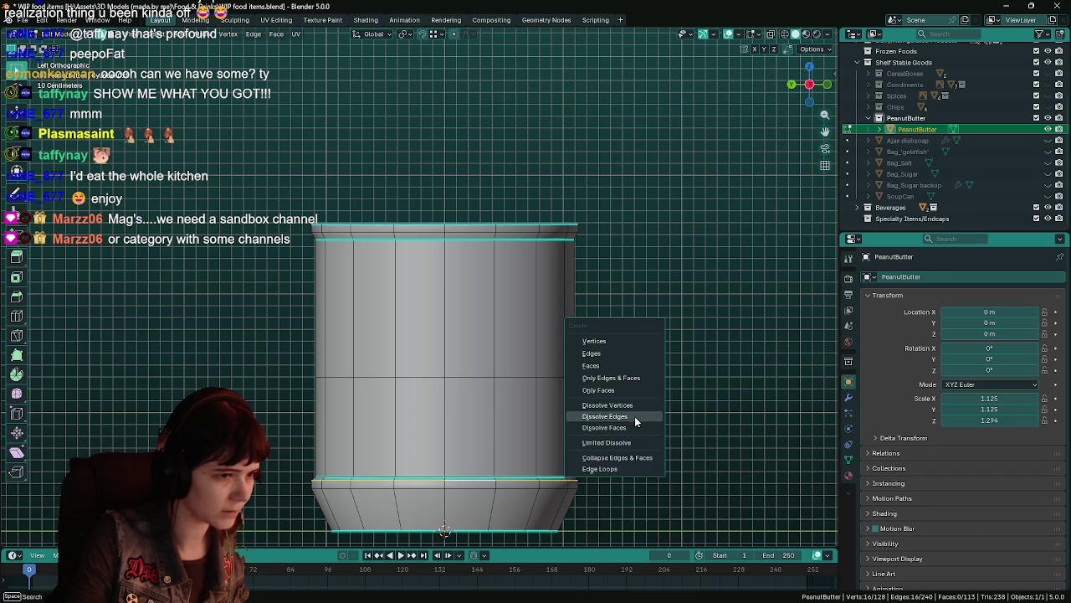
click(634, 416)
scroll(645, 416, down, 1)
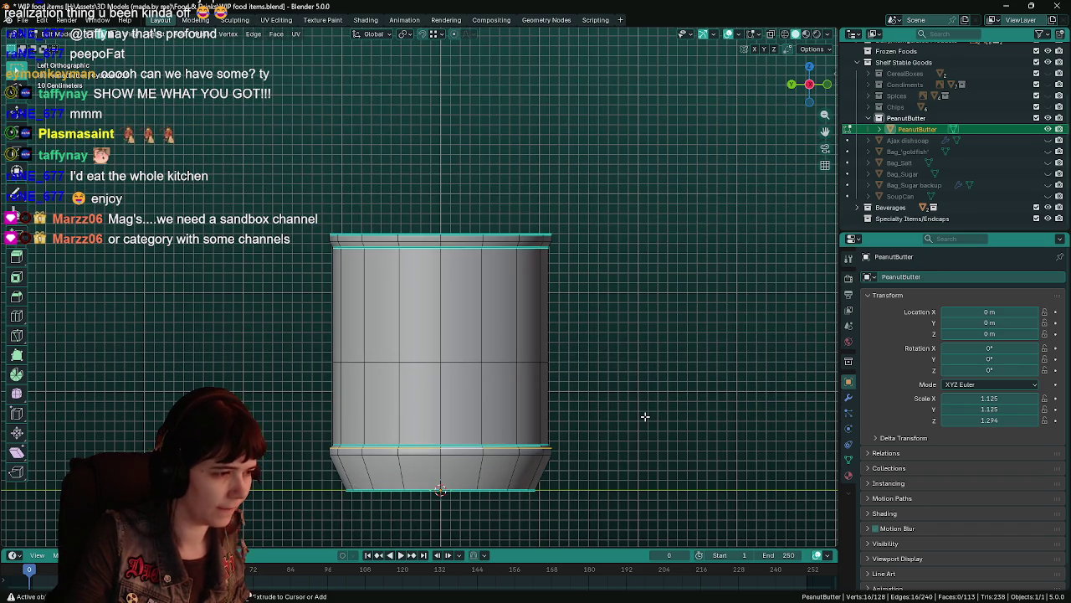
key(ctrl+s)
key(Tab)
scroll(642, 397, up, 1)
scroll(633, 389, up, 1)
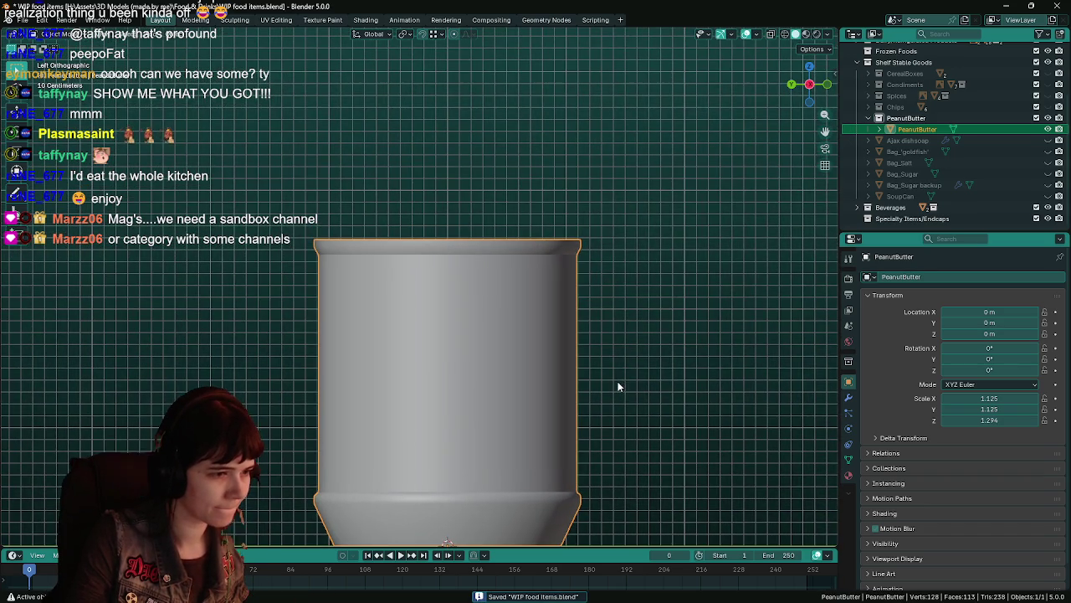
Step: Extrude the jar's top rim loop up along Z and scale it inward to 0.775
key(Tab)
scroll(577, 335, down, 1)
alt+click(531, 270)
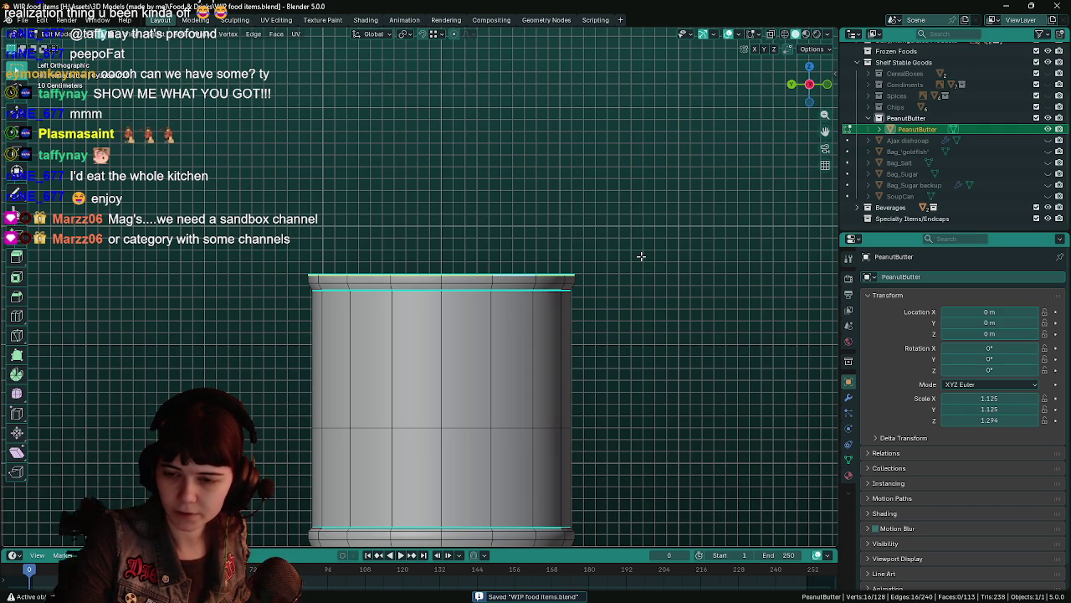
key(e)
key(z)
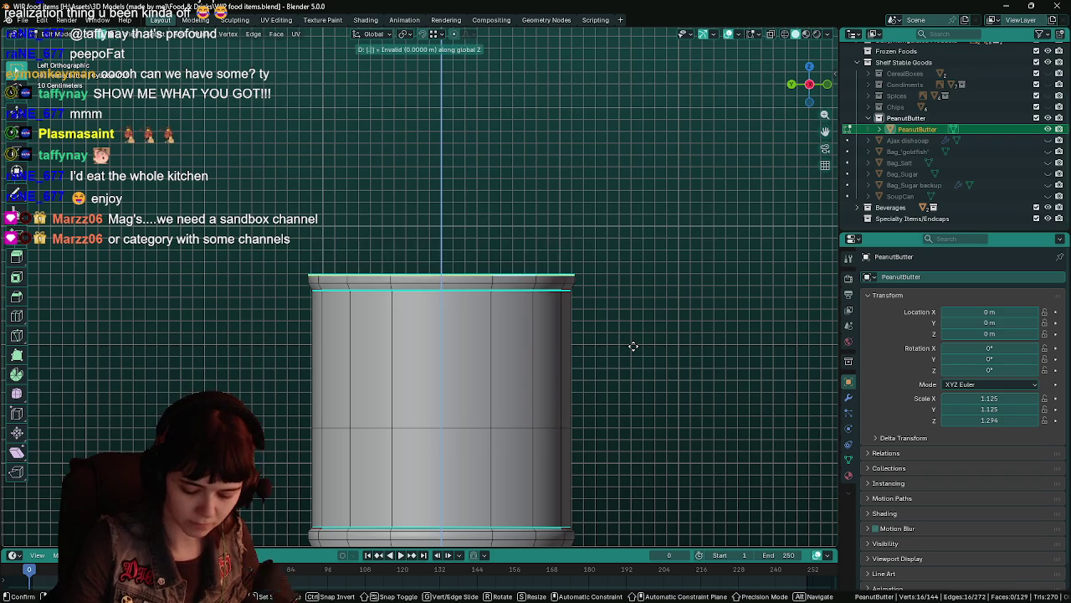
click(633, 346)
key(s)
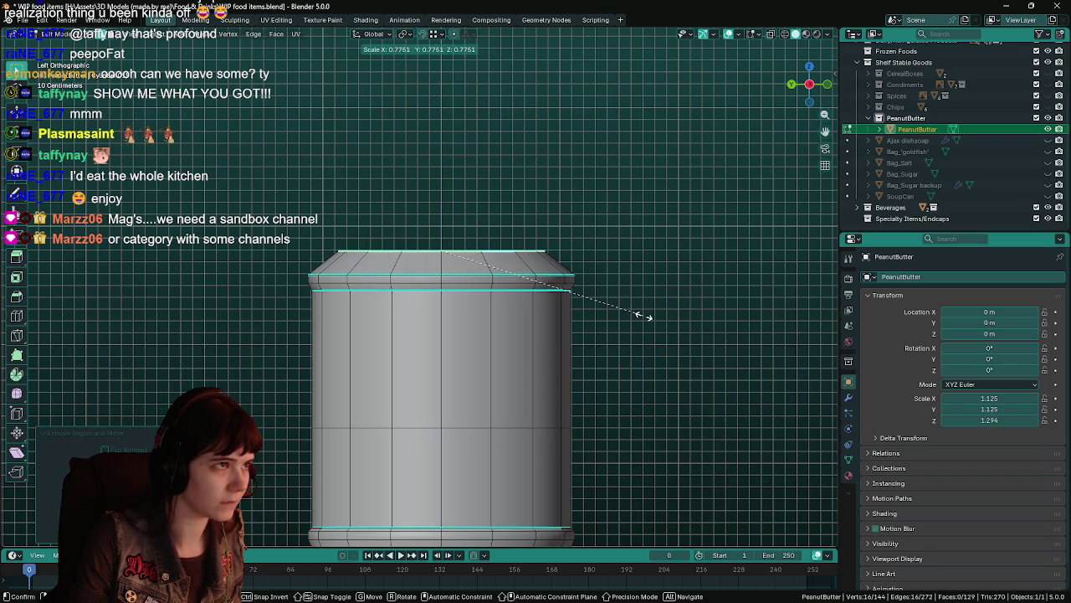
click(638, 316)
Step: Add a centred edge loop near the top, scale it to 1.07, then slide and rescale the top loop
key(ctrl+r)
click(316, 262)
right_click(316, 262)
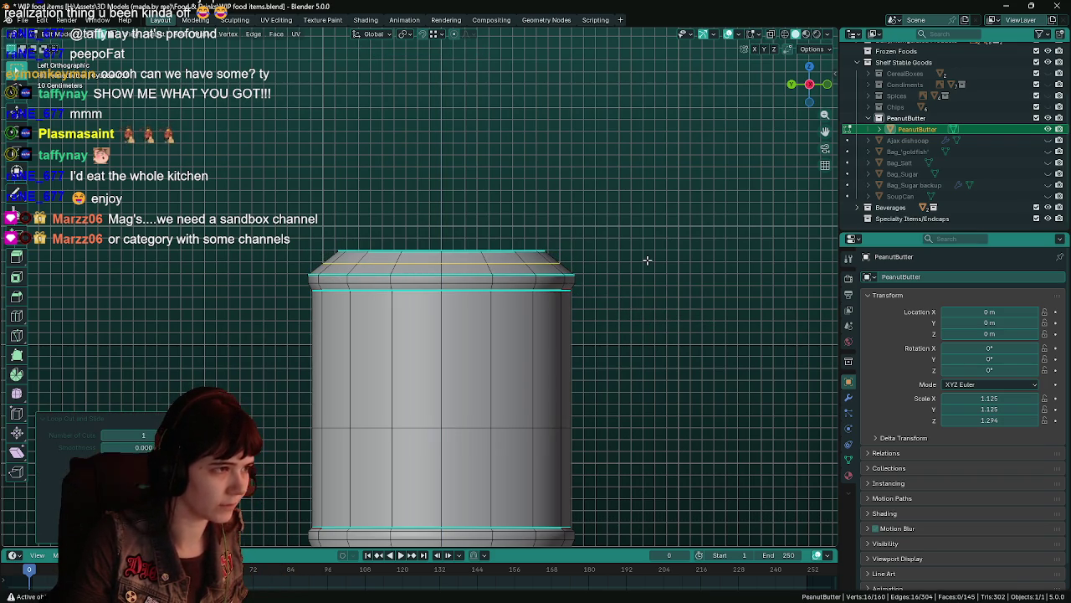
key(s)
click(661, 259)
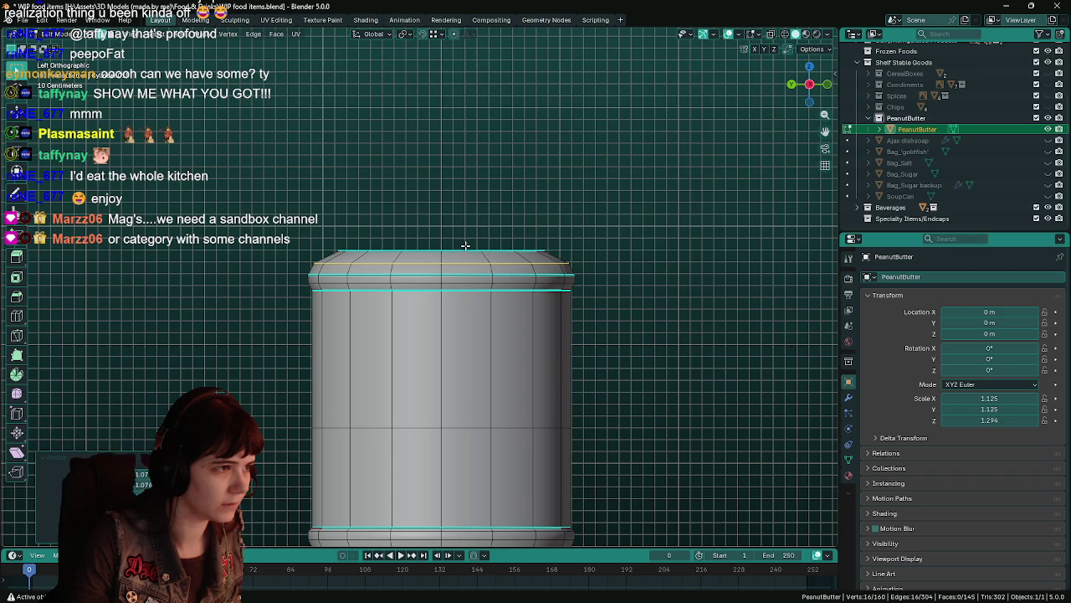
key(g)
key(g)
click(694, 254)
key(s)
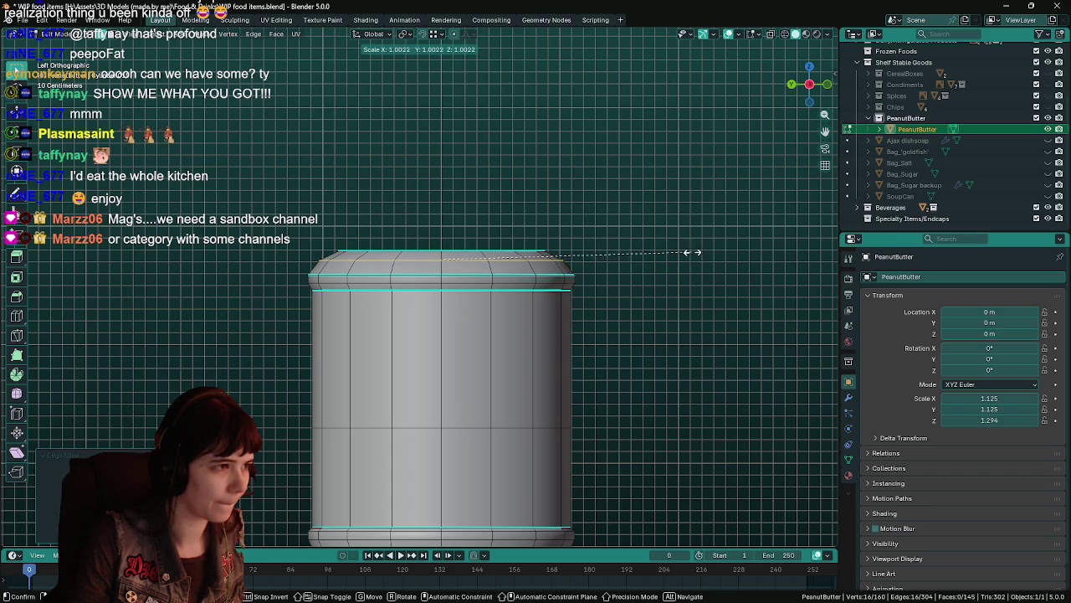
click(701, 252)
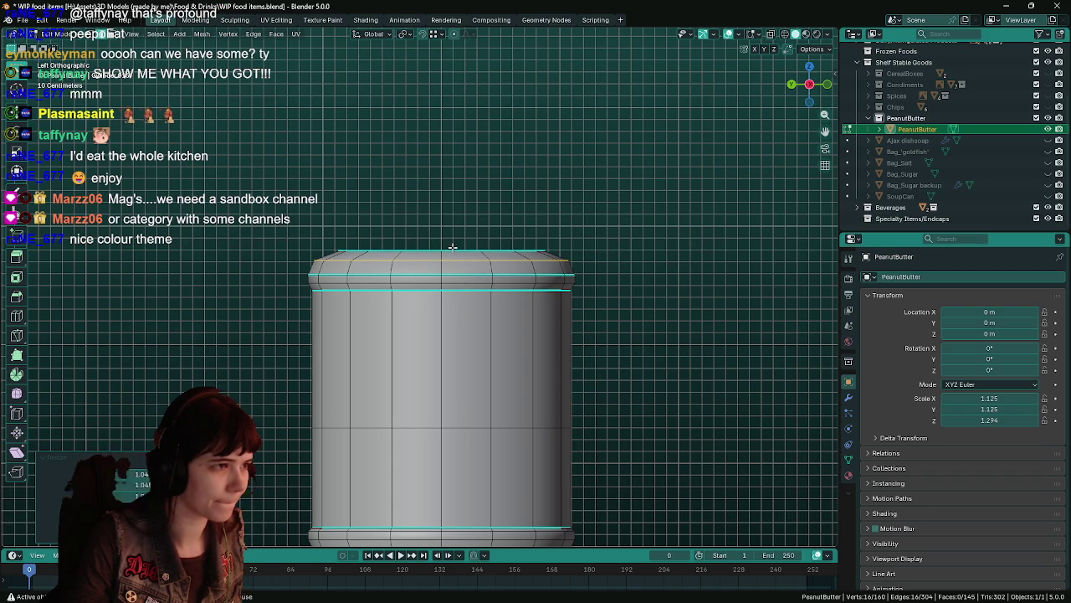
mouse_move(662, 243)
middle_down()
mouse_move(661, 318)
mouse_move(655, 258)
middle_up()
Step: Undo a deletion of the top edge loop, then edge-slide it in back view
key(x)
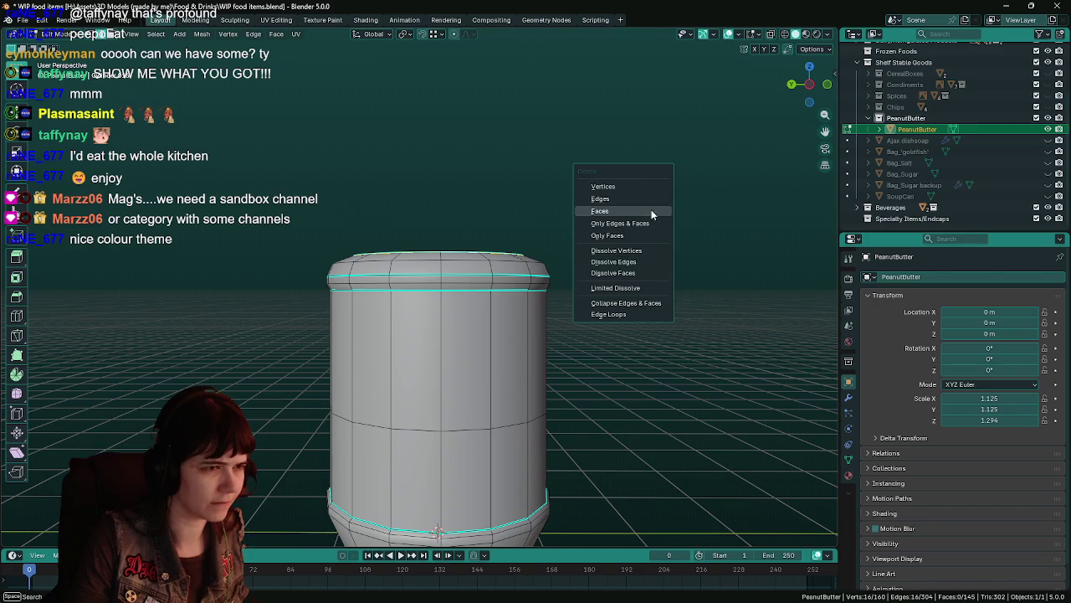
click(649, 189)
key(ctrl+z)
key(ctrl+KP_1)
key(g)
key(g)
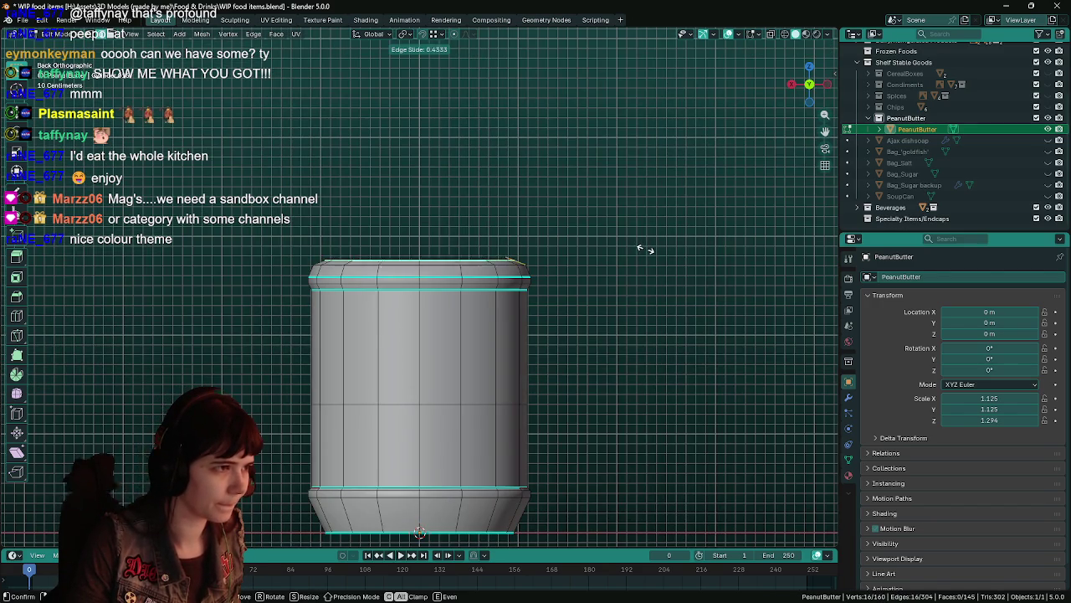
click(644, 247)
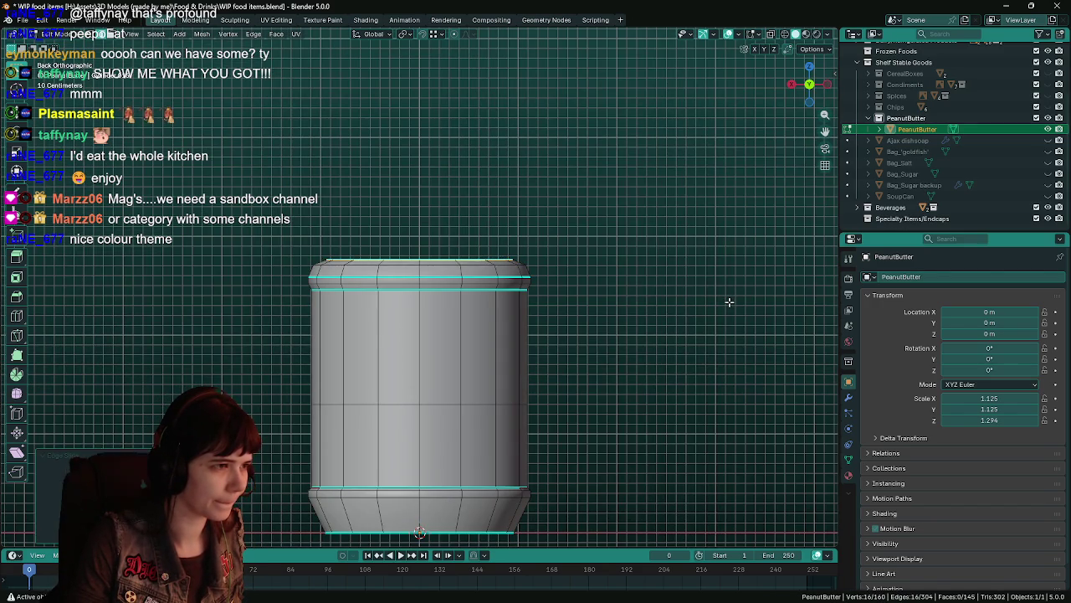
scroll(732, 302, down, 1)
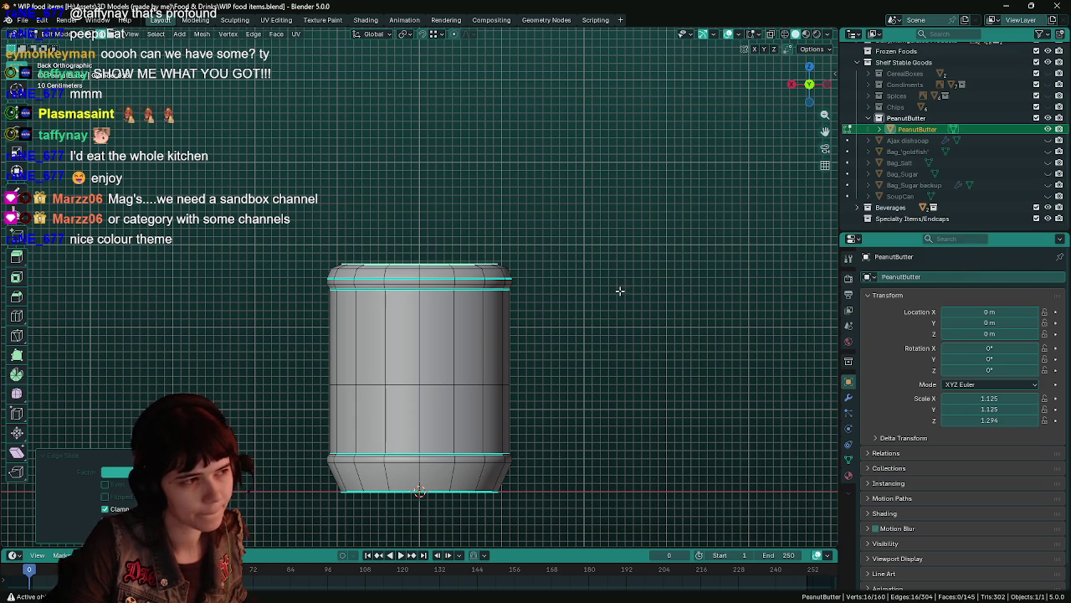
scroll(602, 289, up, 1)
Step: Raise the top edge loop on Z, scale it to 0.934, and save in Object Mode
key(g)
key(z)
click(659, 288)
key(s)
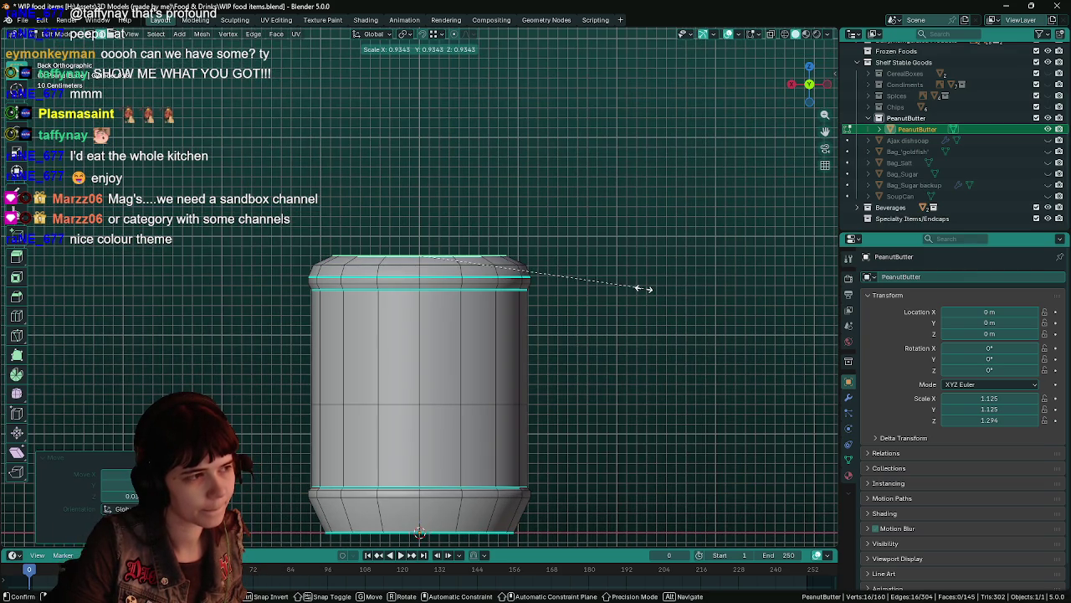
click(653, 288)
key(Tab)
key(ctrl+s)
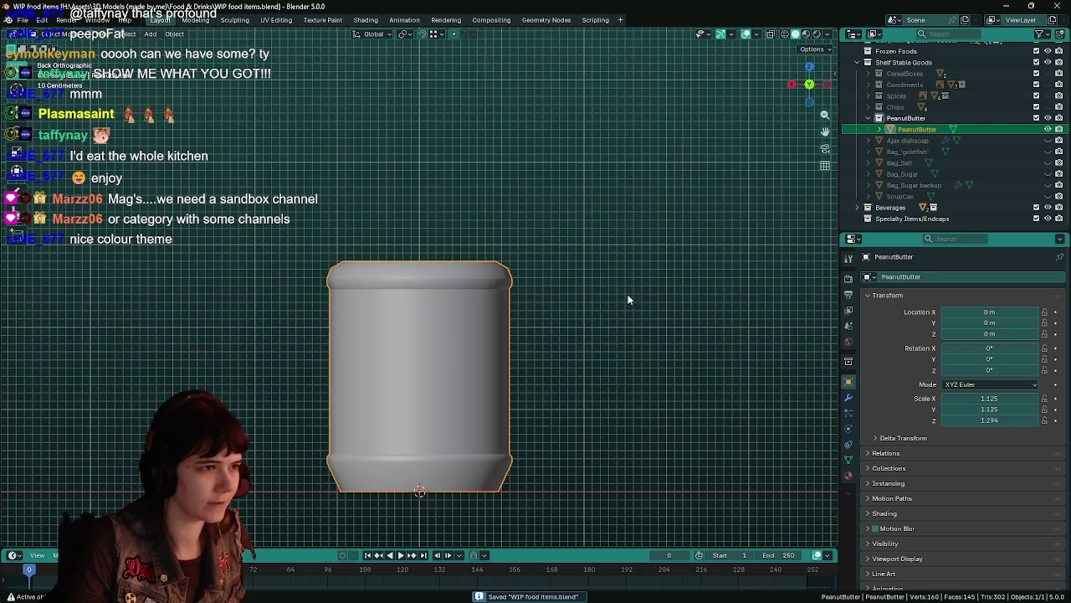
middle_drag(548, 282, 555, 299)
key(Tab)
Step: Mark the selected top edge loops as sharp and save in Object Mode
alt+shift+click(494, 278)
right_click(564, 275)
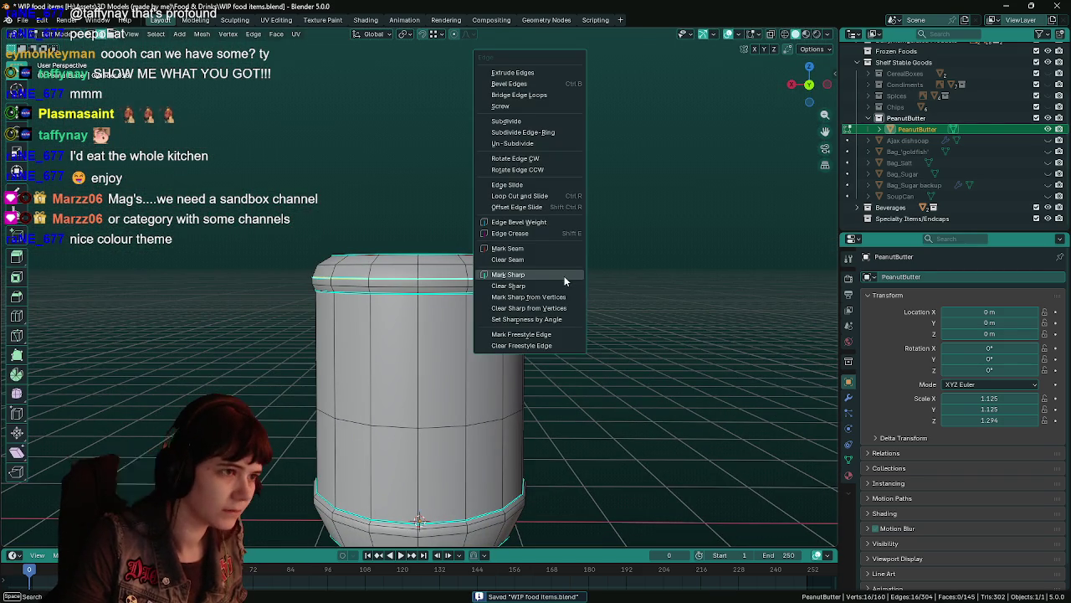
click(564, 286)
key(Tab)
scroll(590, 286, down, 3)
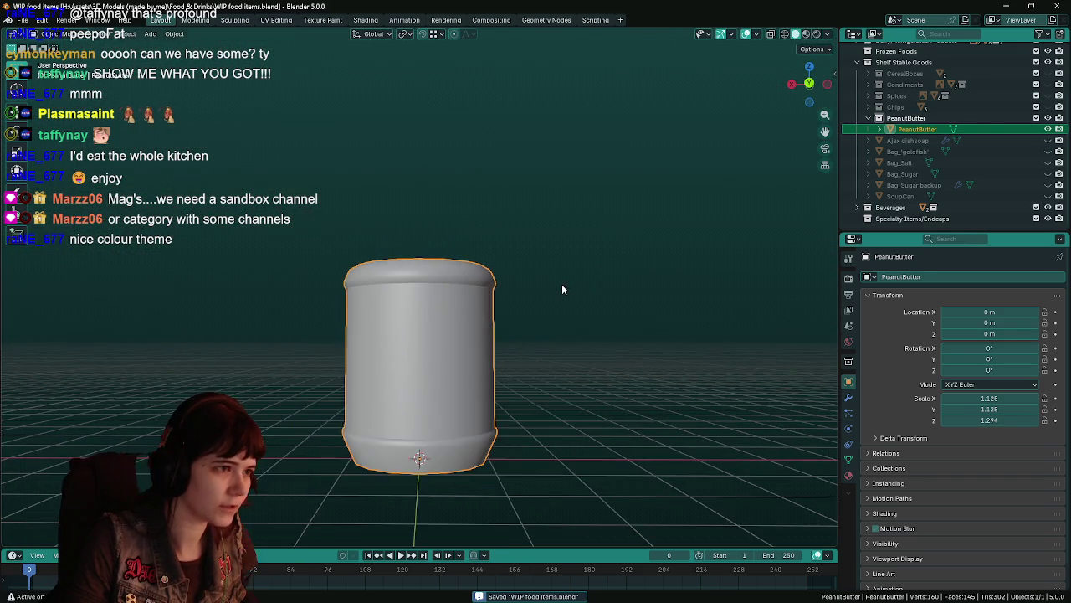
scroll(563, 295, up, 3)
key(ctrl+s)
Step: Duplicate the jar, then cancel and delete the unwanted copy
scroll(560, 289, down, 3)
middle_drag(549, 304, 555, 335)
key(shift+d)
right_click(567, 329)
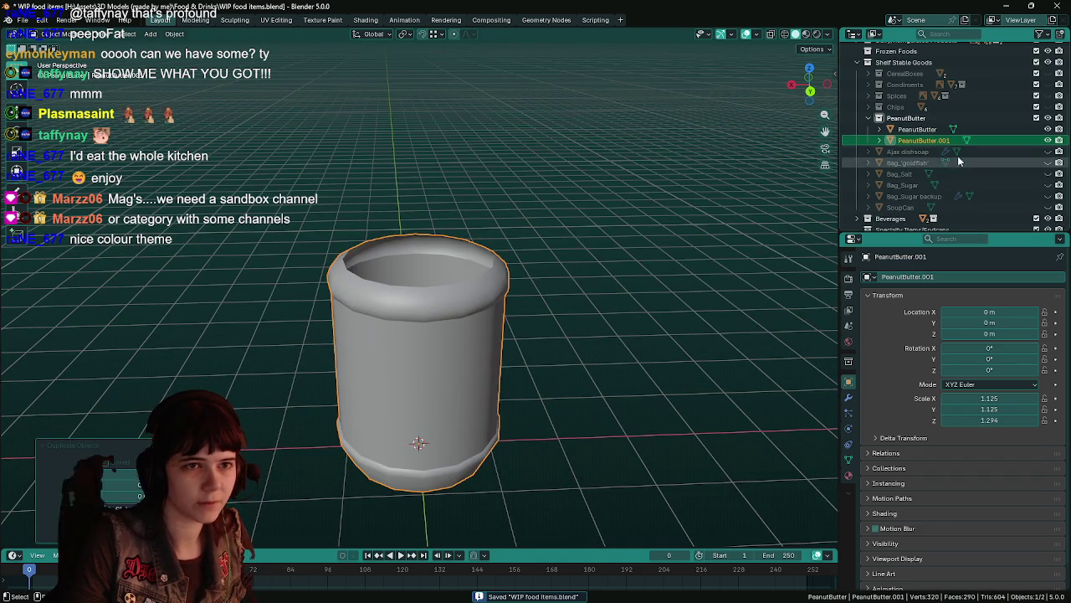
scroll(950, 161, down, 1)
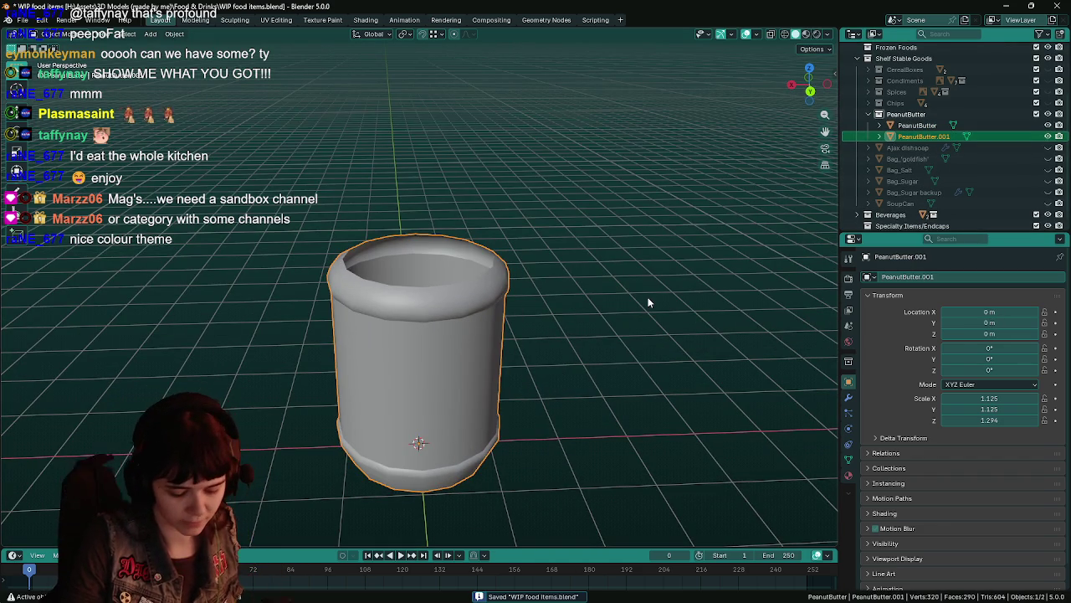
key(Delete)
click(445, 336)
Step: Separate the selected top band into a new object, PeanutButter.001, and select it
key(Tab)
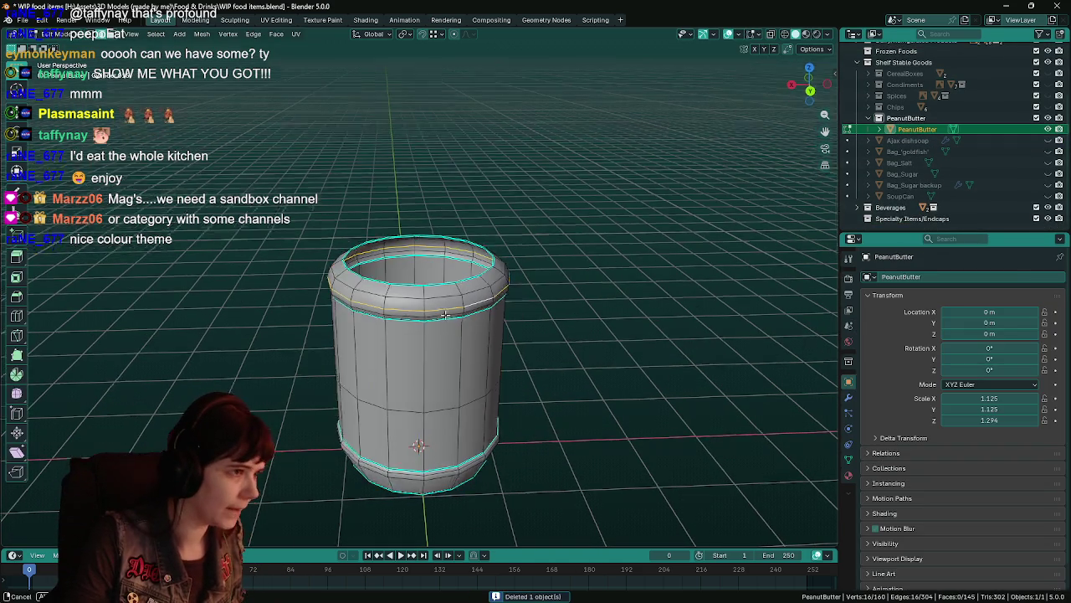
middle_drag(446, 337, 428, 282)
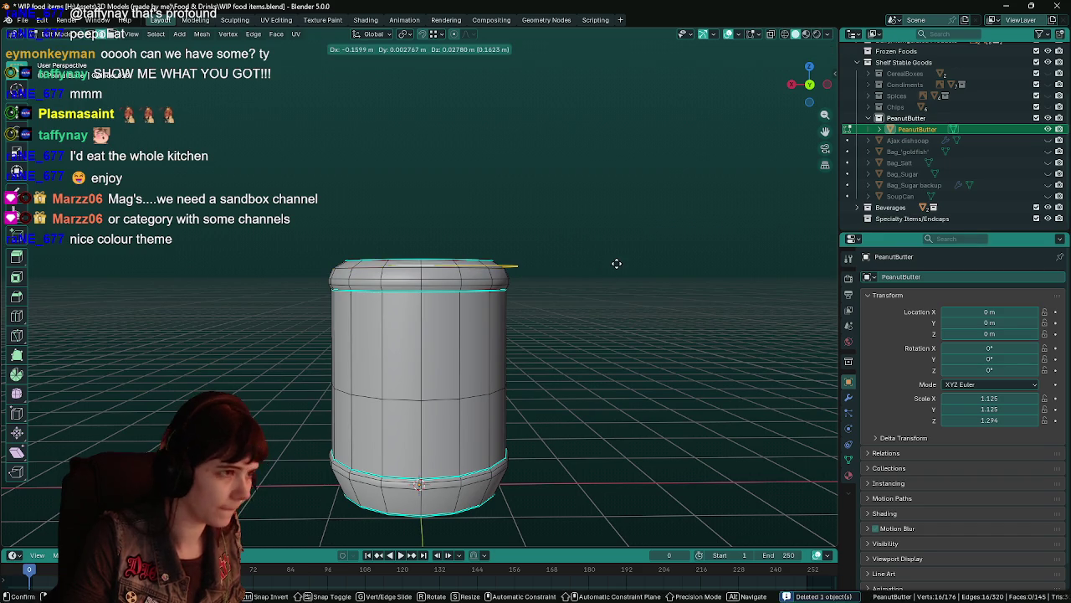
key(p)
click(586, 261)
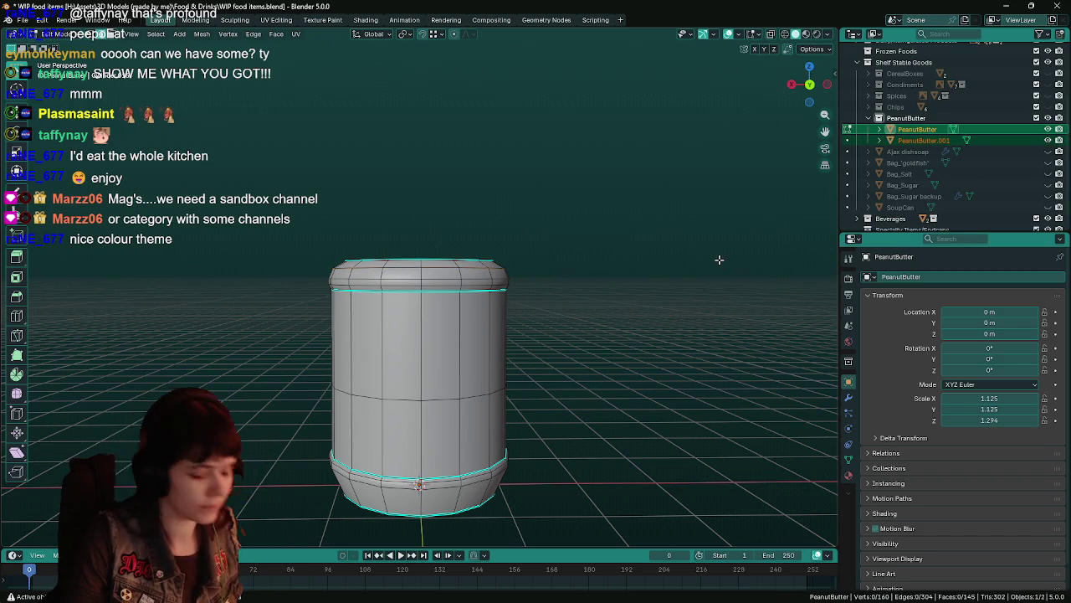
key(Tab)
click(955, 140)
double_click(955, 141)
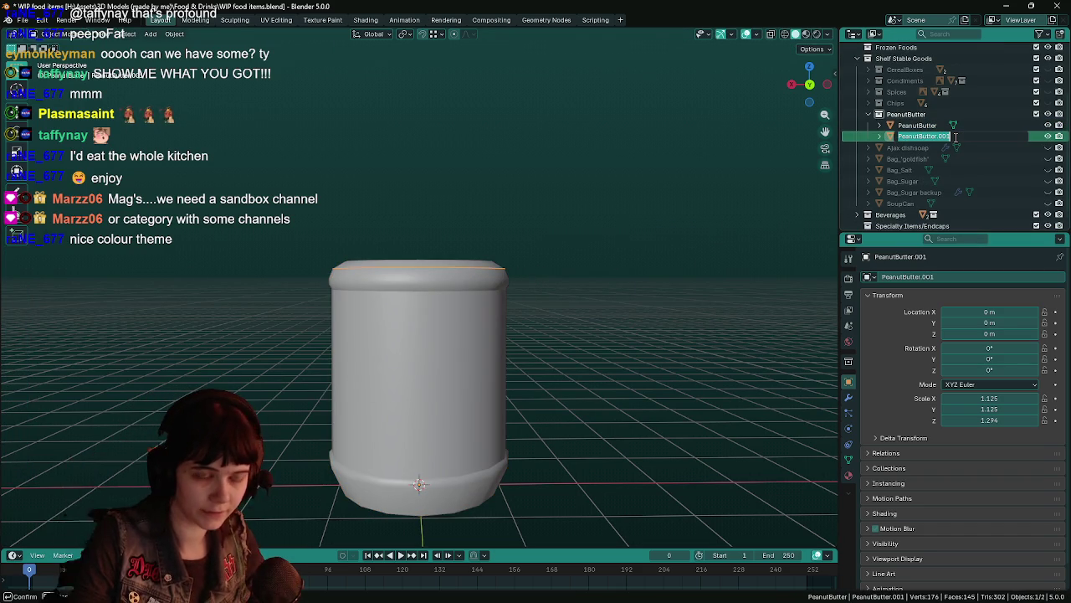
Step: Rename PeanutButter.001 to 'PeanutButter_lid' and save the file
key(End)
key(BackSpace)
key(BackSpace)
key(BackSpace)
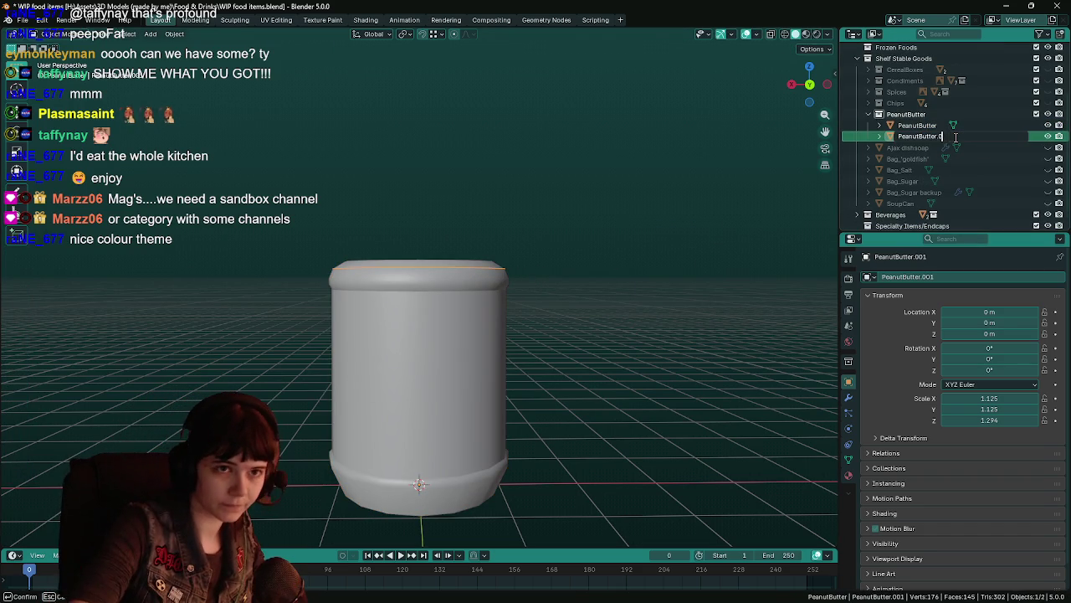
text(_lid)
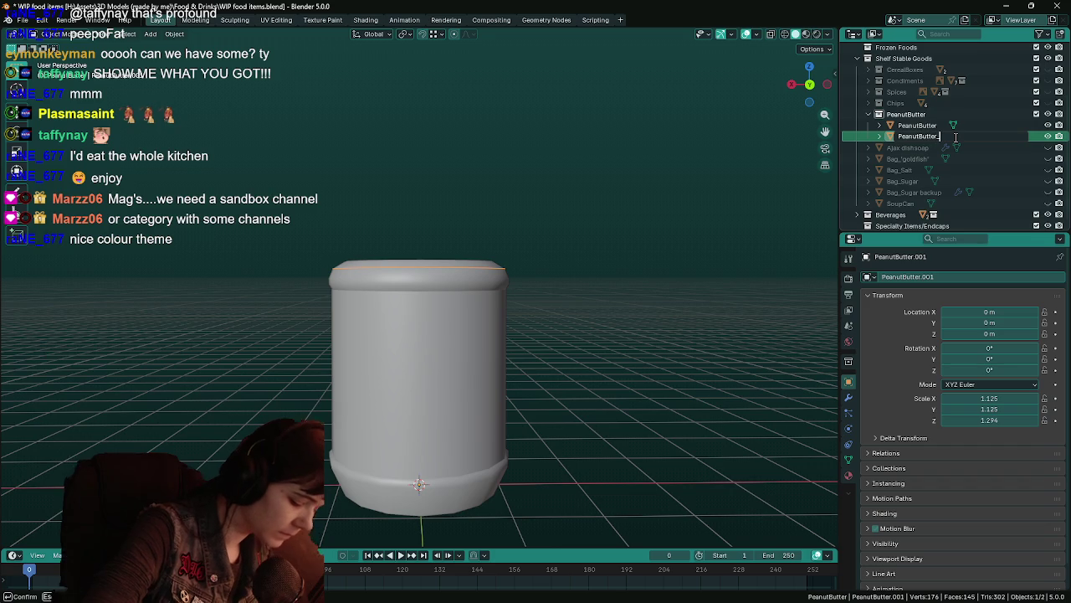
key(Return)
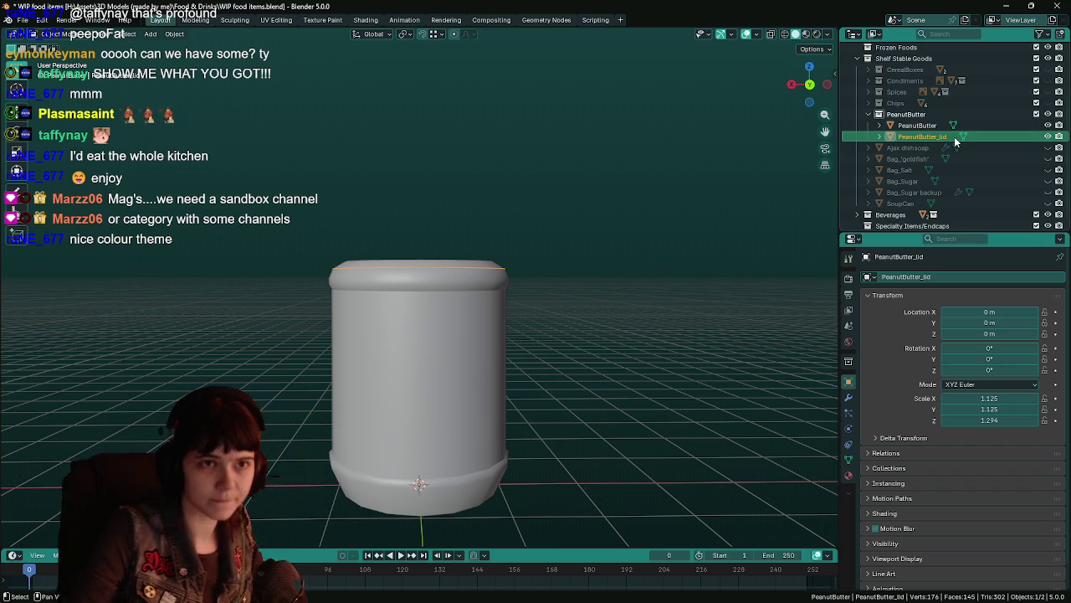
key(ctrl+s)
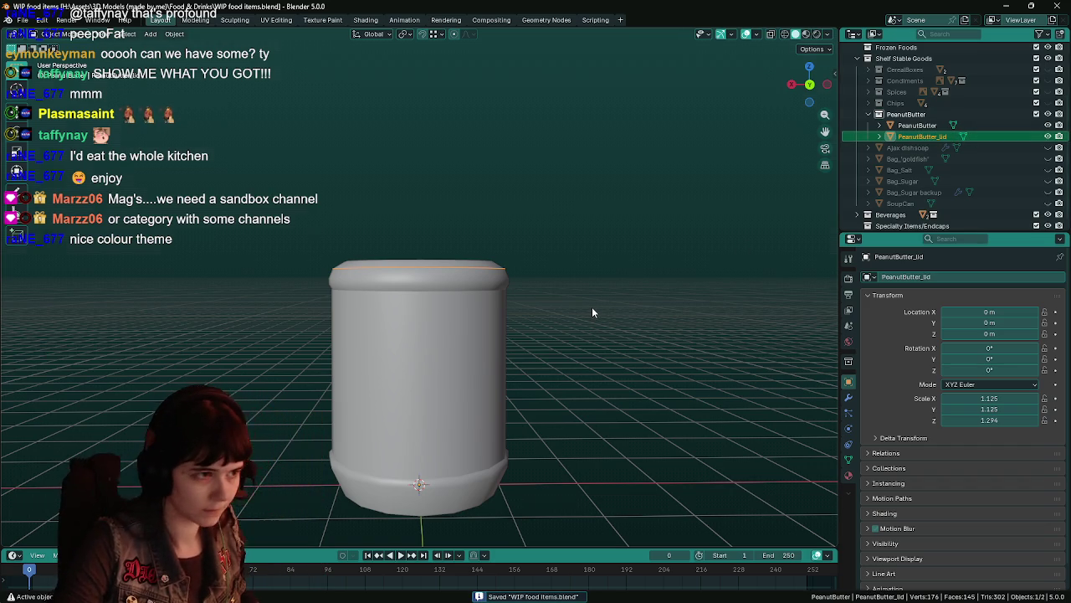
Step: In front view, lift the lid 0.088426 m along Z above the jar and save
key(KP_1)
scroll(592, 306, up, 3)
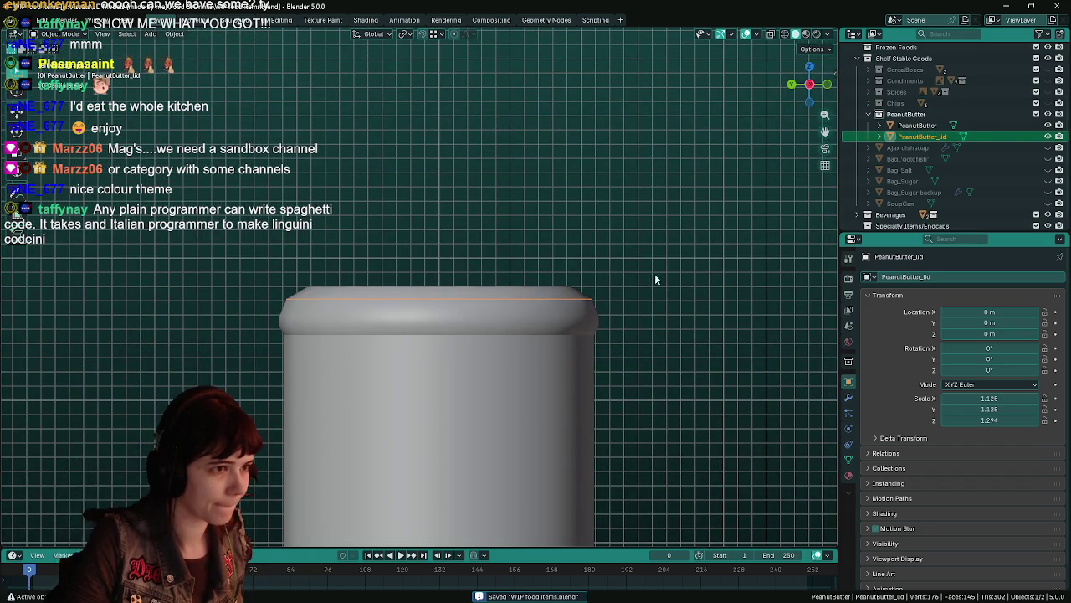
key(g)
key(z)
key(Escape)
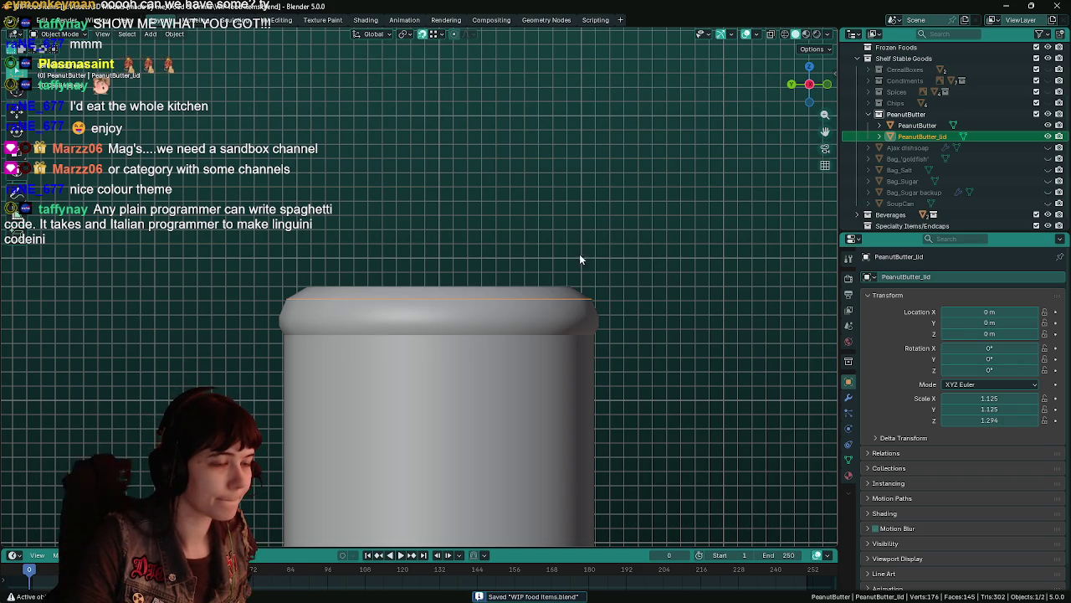
key(g)
key(z)
click(586, 276)
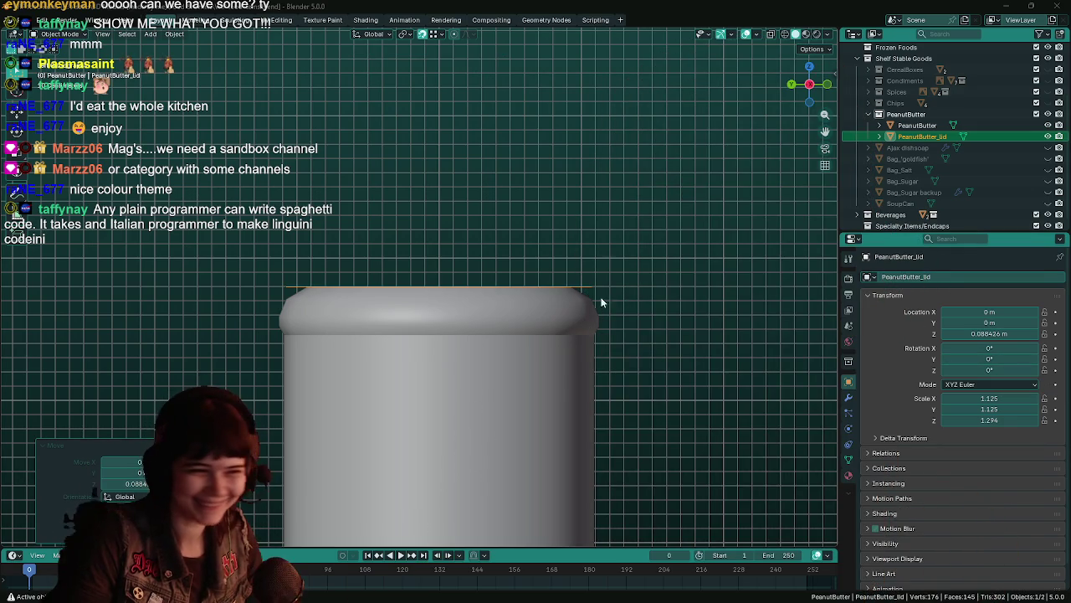
shift+middle_drag(620, 288, 645, 263)
key(ctrl+s)
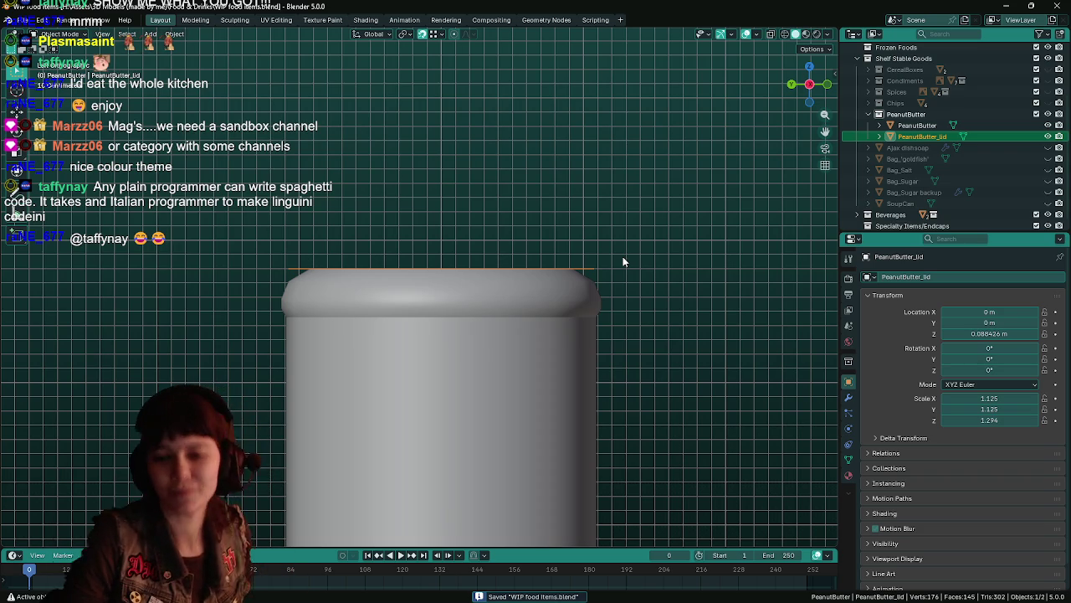
Step: Restore and re-maximize the Blender window, then begin another vertical lid move
mouse_move(889, 5)
mouse_down()
mouse_move(664, 234)
mouse_move(659, 583)
mouse_move(642, 223)
mouse_move(643, 360)
mouse_up()
double_click(643, 360)
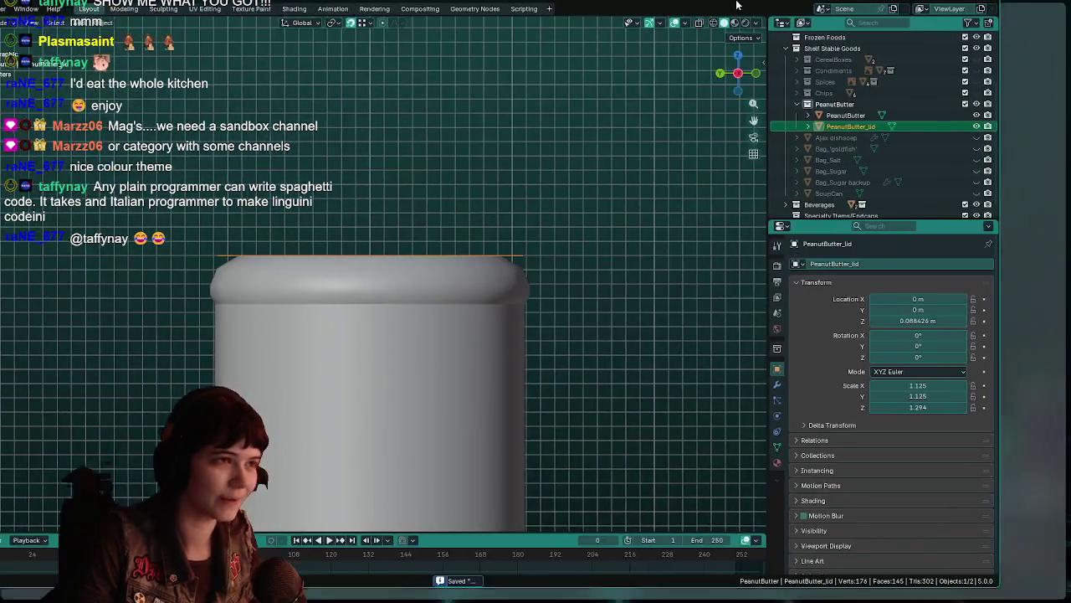
key(g)
key(z)
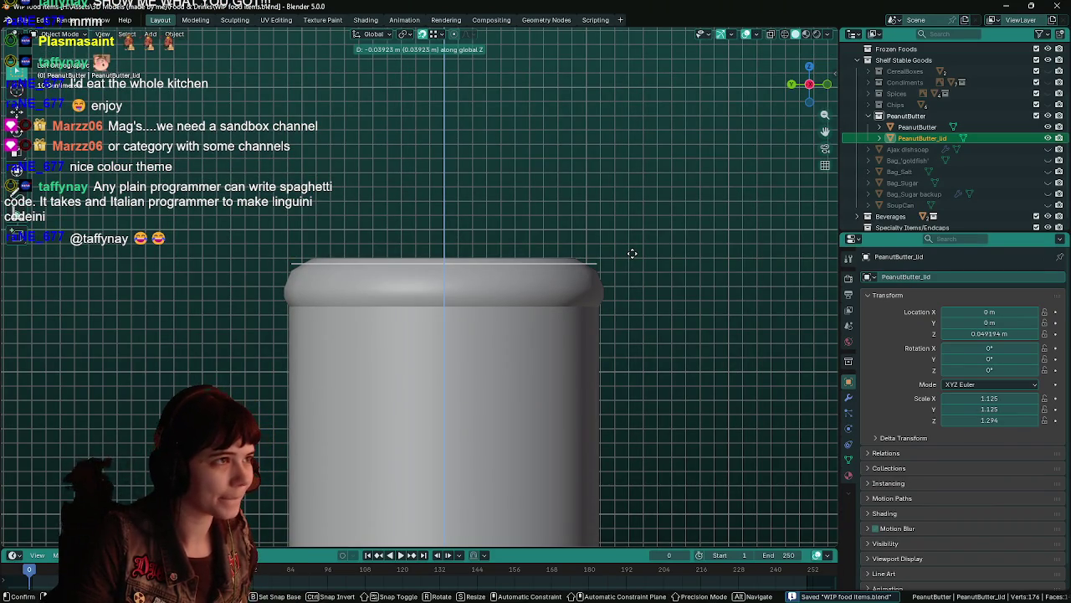
Step: Confirm the lid's height and extrude its top face 0.5 upward
click(630, 255)
key(Tab)
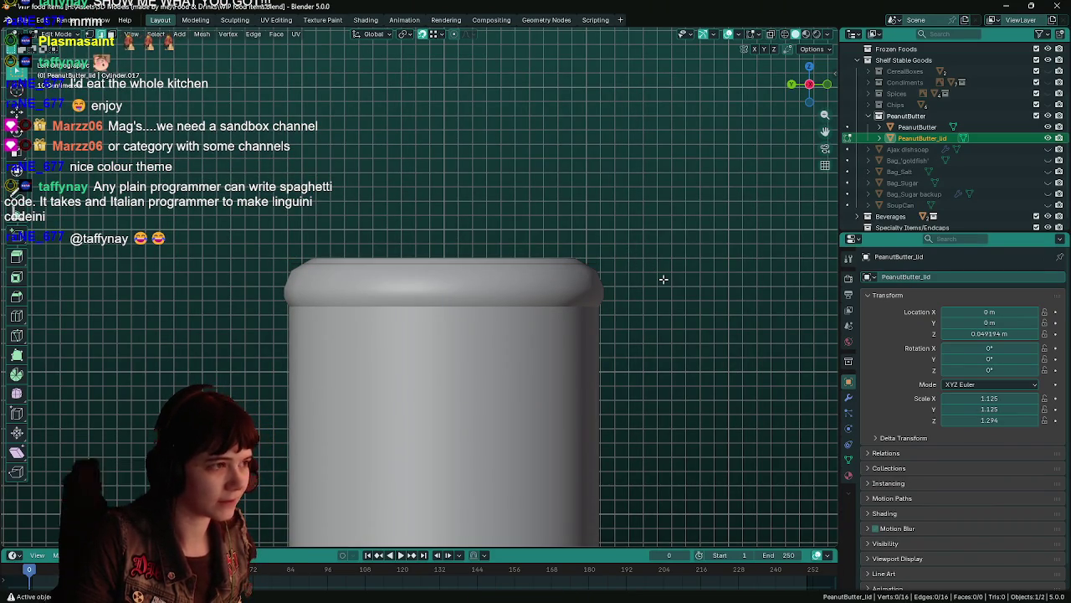
key(e)
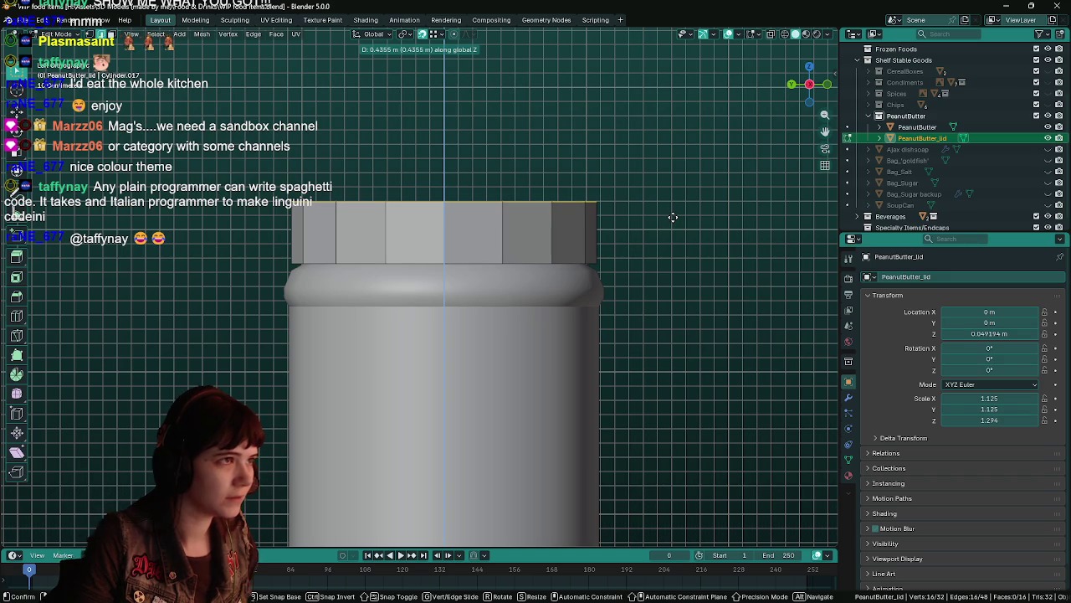
key(BackSpace)
text(.5)
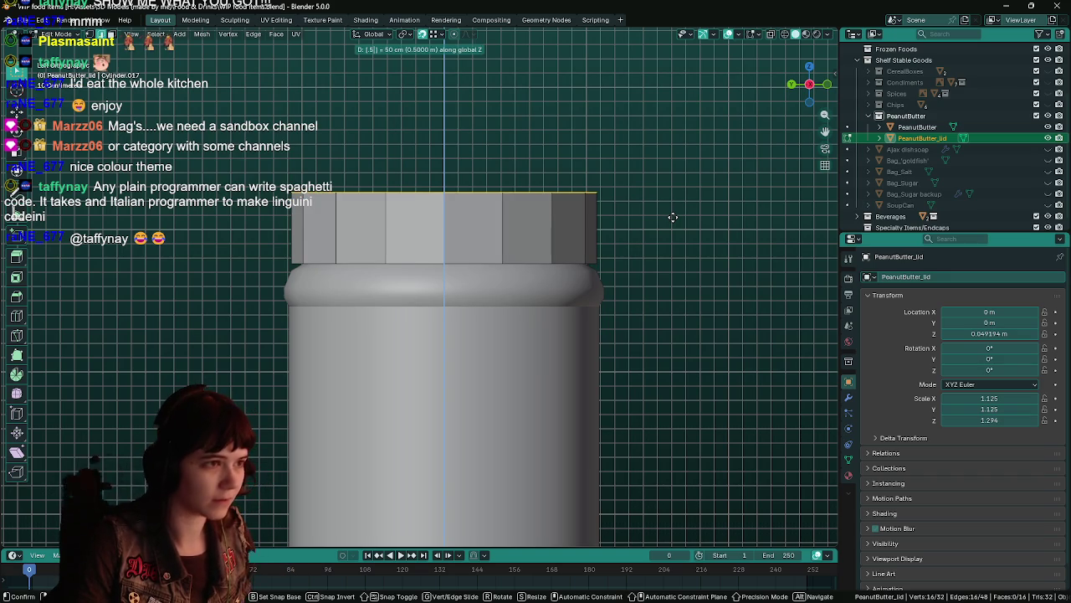
key(Return)
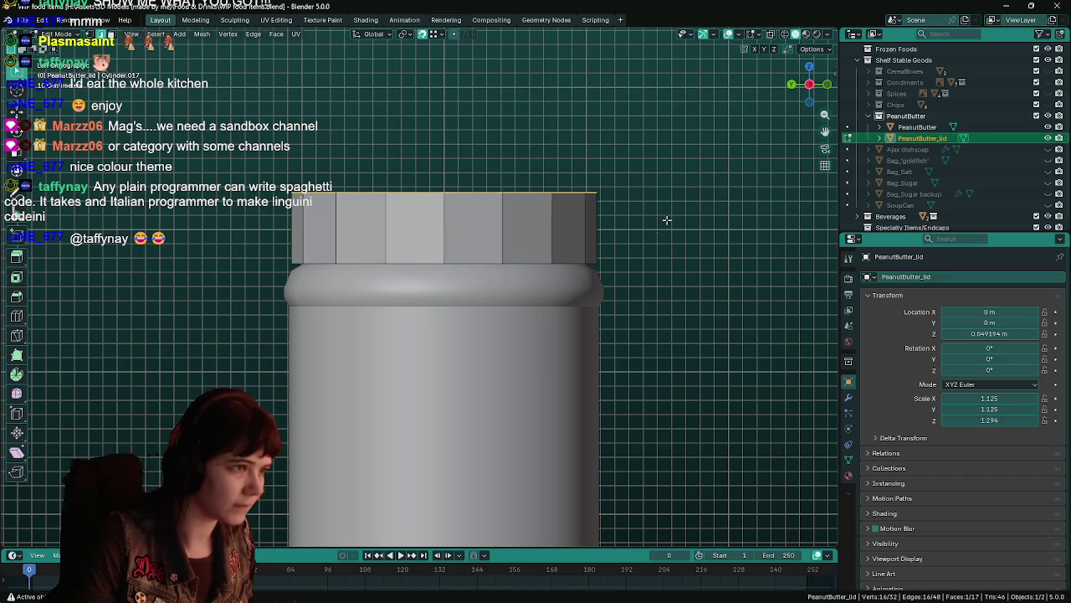
Step: Inspect the lid in perspective, return to Object Mode, and clear the selection
right_click(544, 217)
key(Escape)
key(Tab)
middle_drag(538, 224, 534, 258)
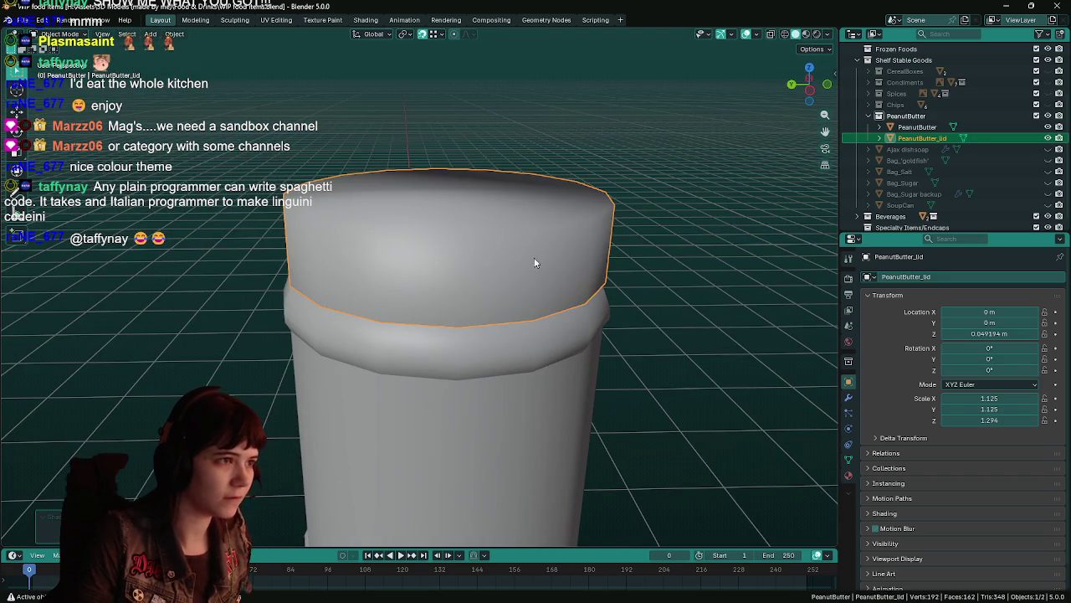
key(Tab)
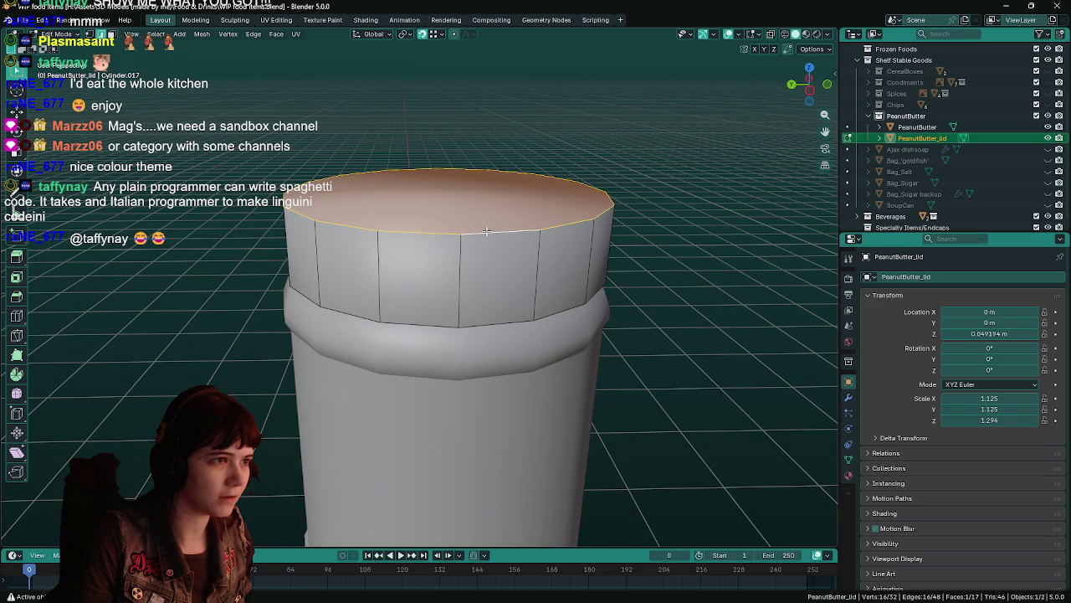
right_click(494, 234)
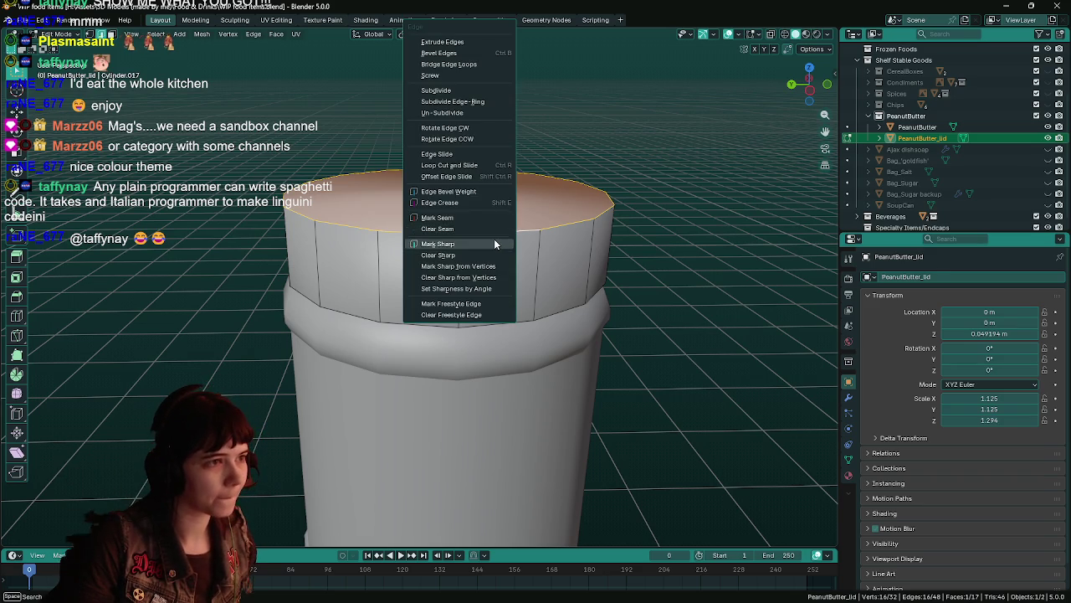
key(Escape)
key(Tab)
scroll(560, 306, down, 4)
scroll(559, 306, up, 1)
click(560, 307)
scroll(548, 320, up, 2)
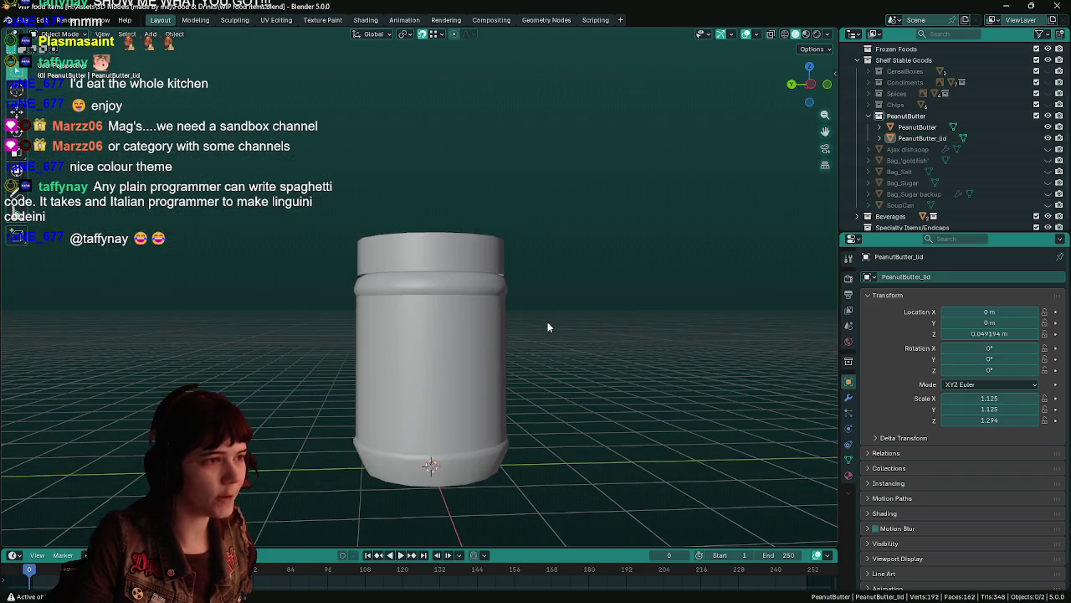
Step: Select the jar lid and save the file
scroll(544, 328, up, 1)
scroll(518, 305, up, 2)
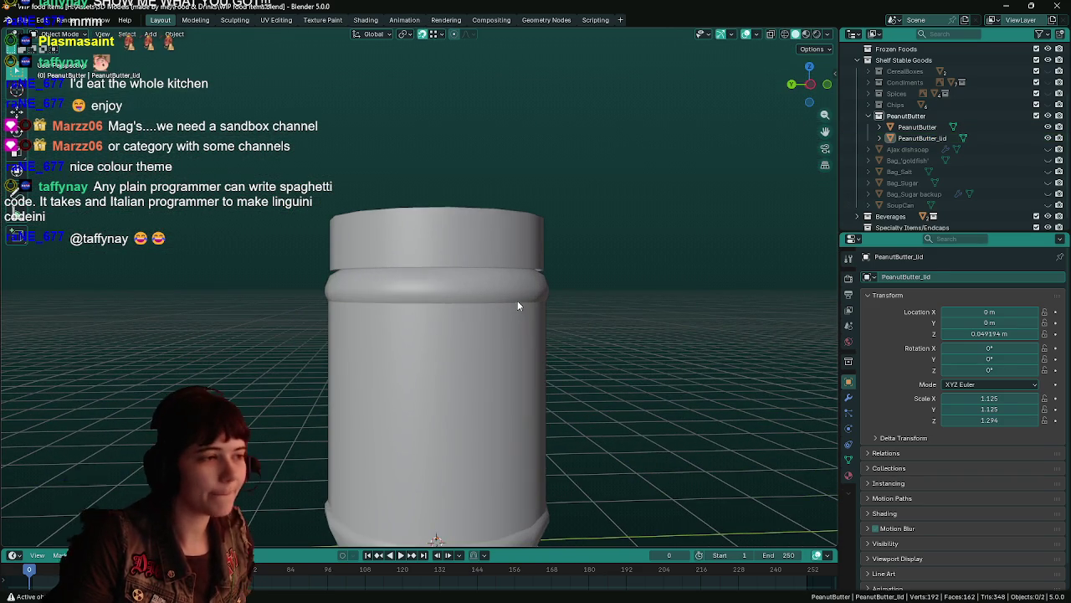
click(525, 248)
scroll(548, 345, down, 1)
key(ctrl+s)
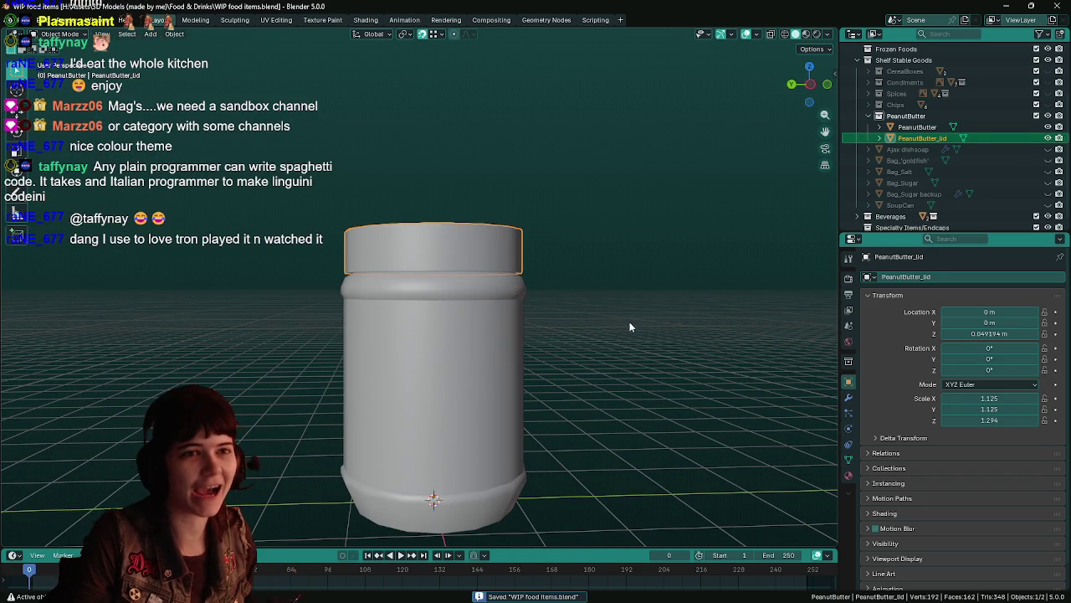
Step: Duplicate the lid in place, name the copy 'PeanutButter_lid backup', and hide it
key(shift+d)
key(Escape)
double_click(965, 150)
scroll(966, 150, down, 1)
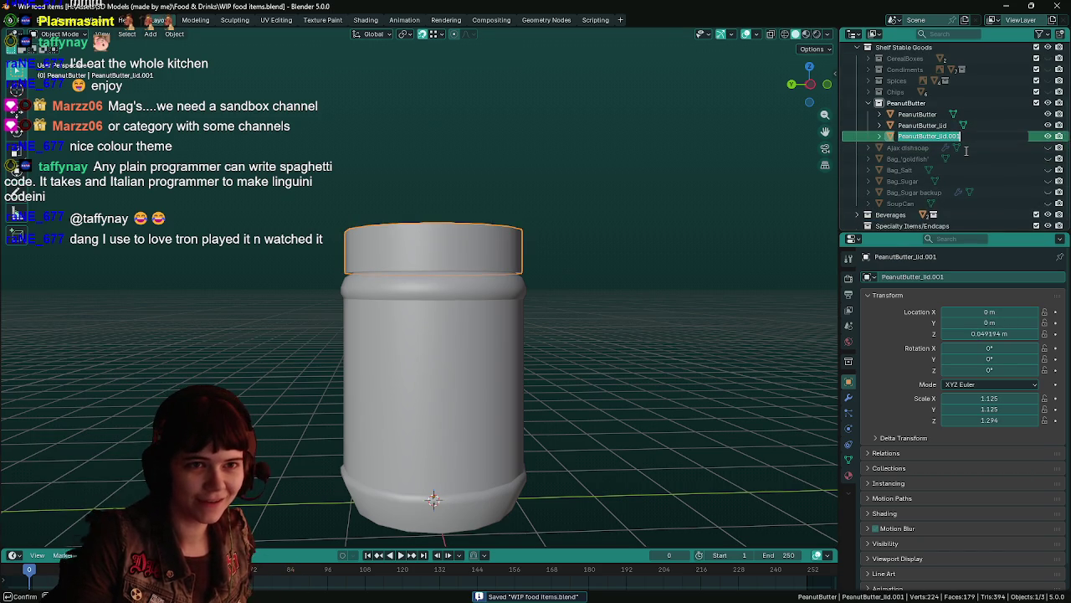
key(End)
key(BackSpace)
key(BackSpace)
key(BackSpace)
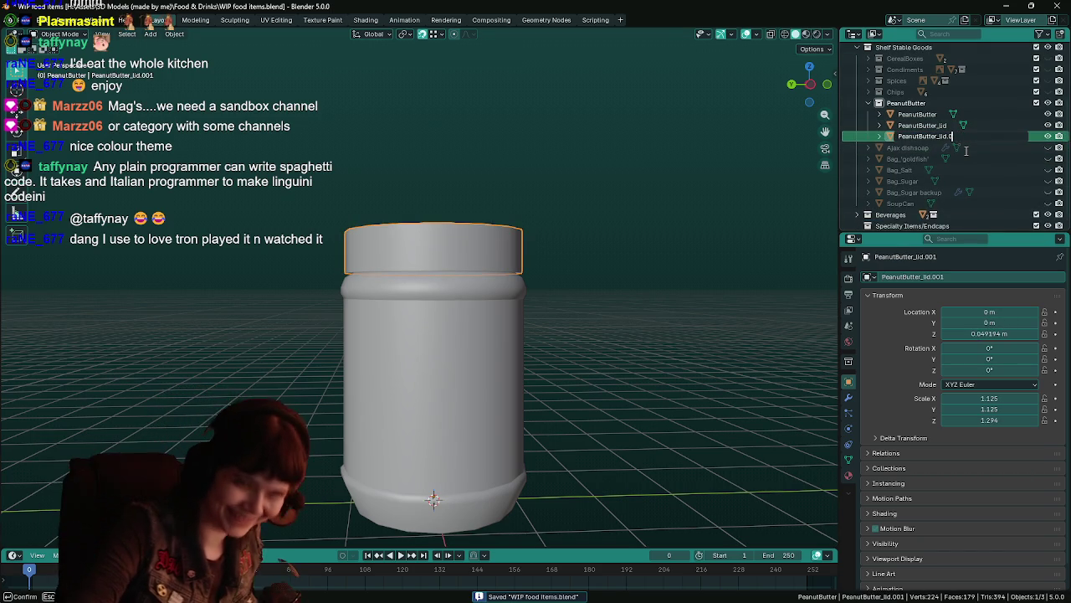
text(backup)
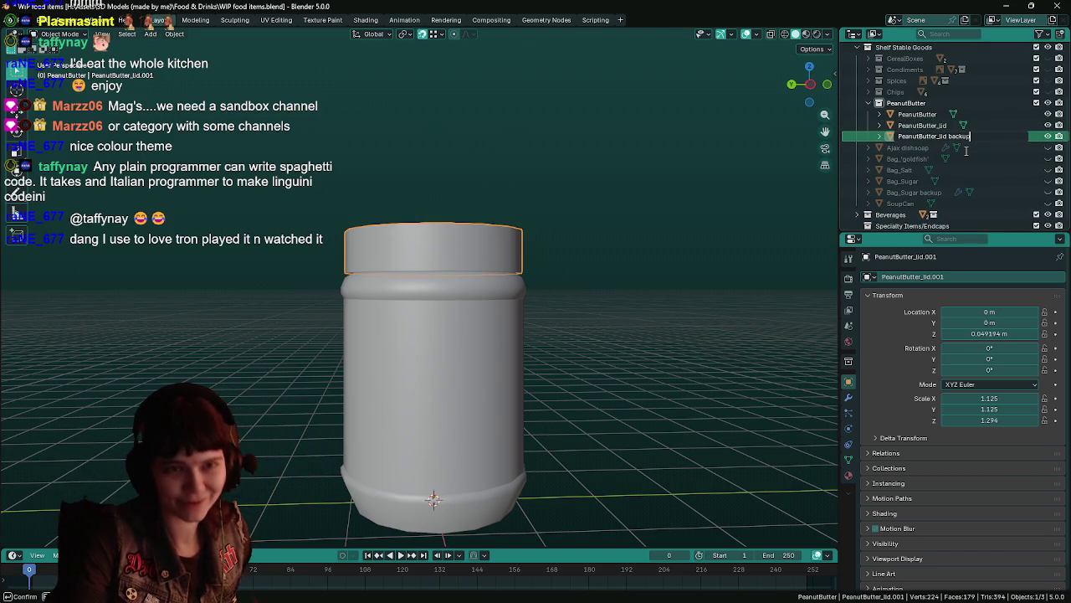
key(Return)
key(h)
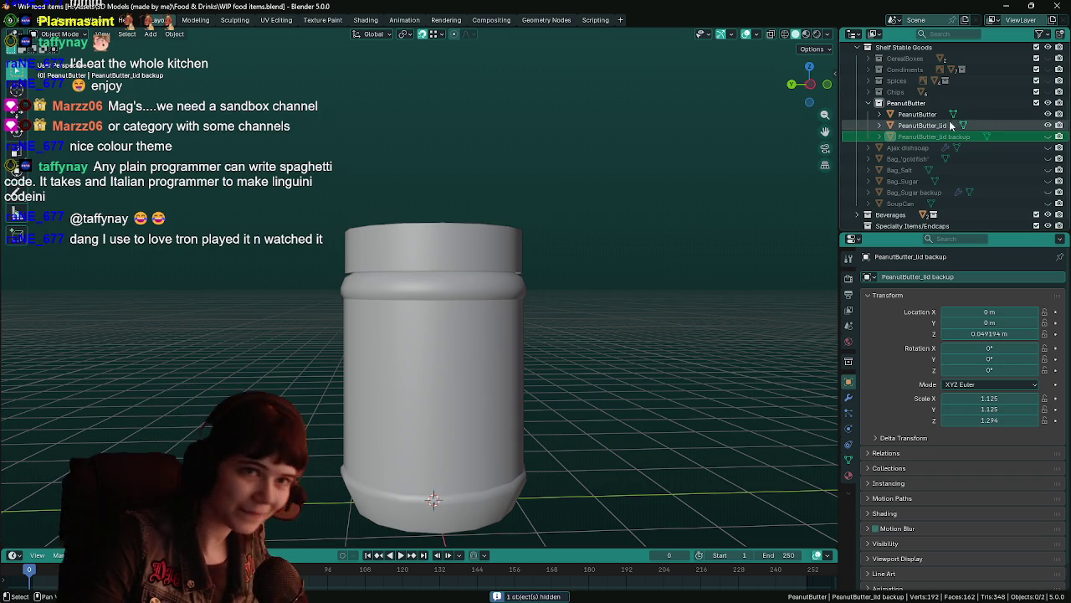
Step: Duplicate the jar body, name it 'PeanutButter backup', hide it, and save
click(954, 115)
key(shift+d)
double_click(937, 129)
text(PeanutButter)
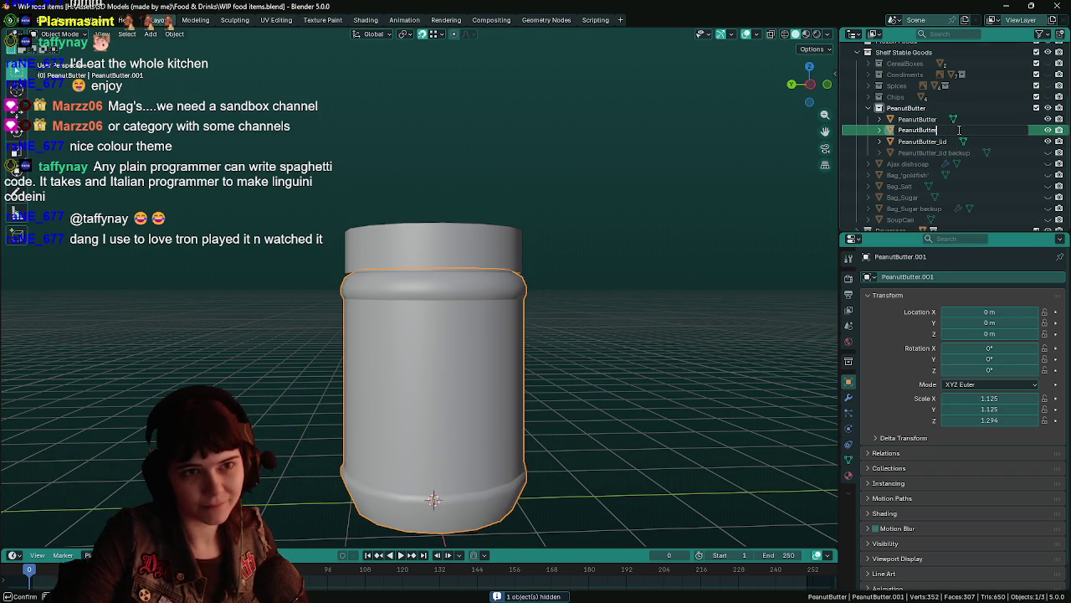
text( backup)
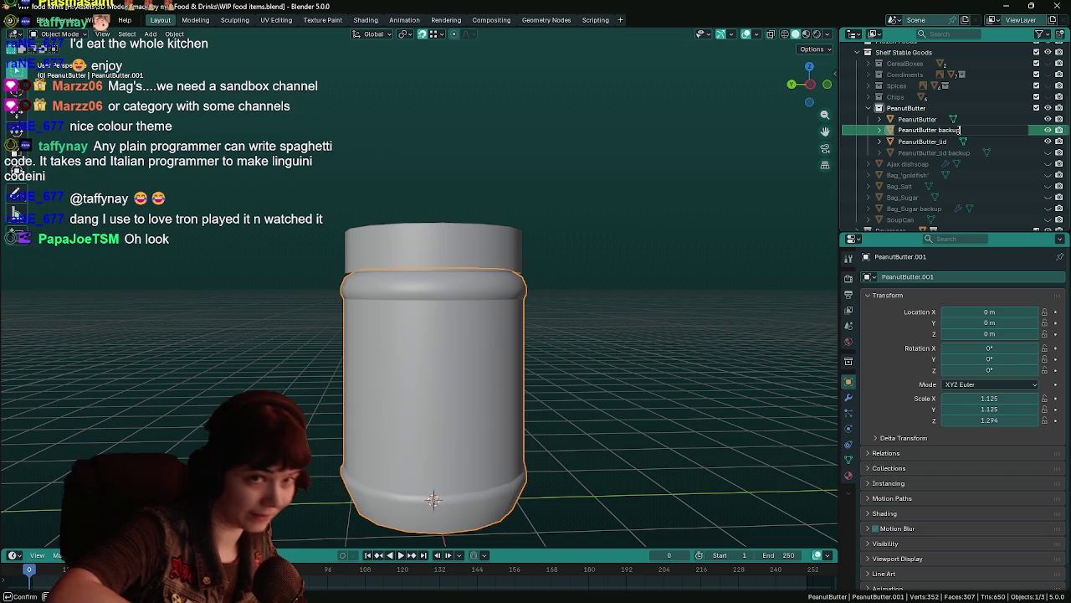
key(Return)
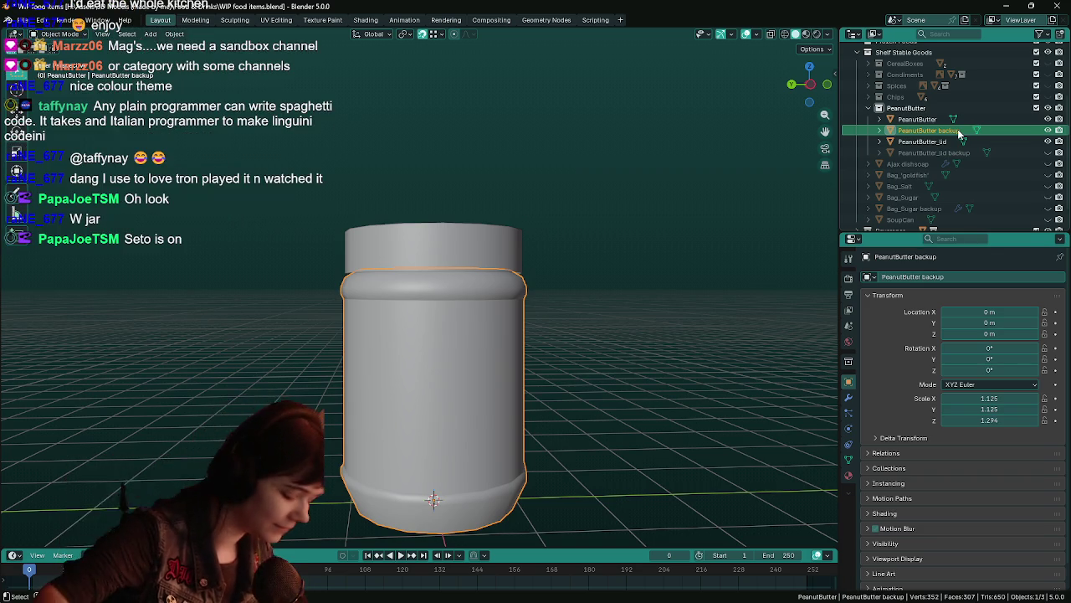
key(h)
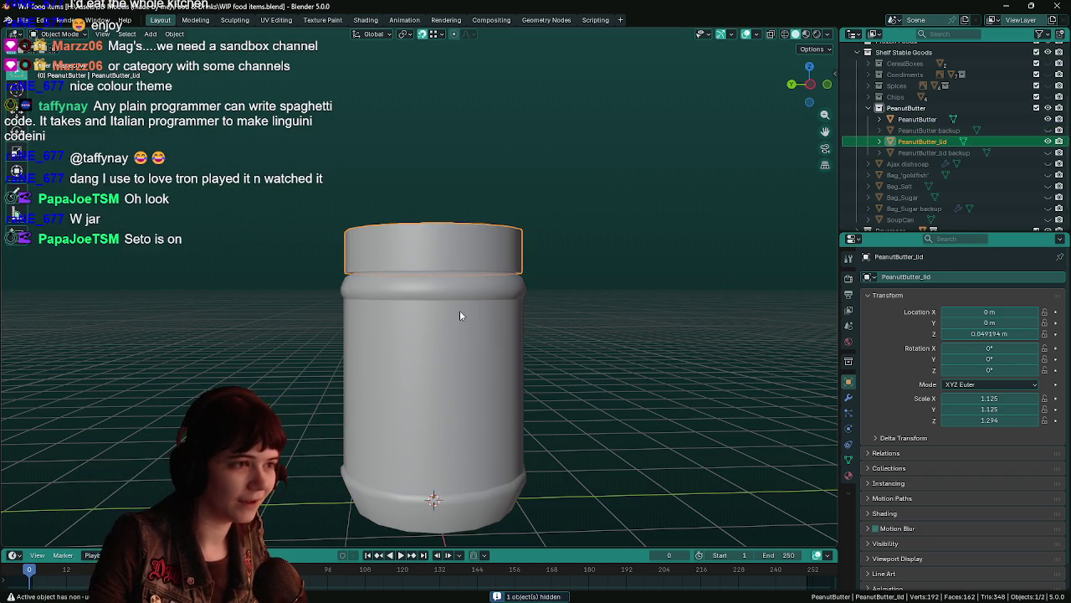
click(459, 315)
key(ctrl+s)
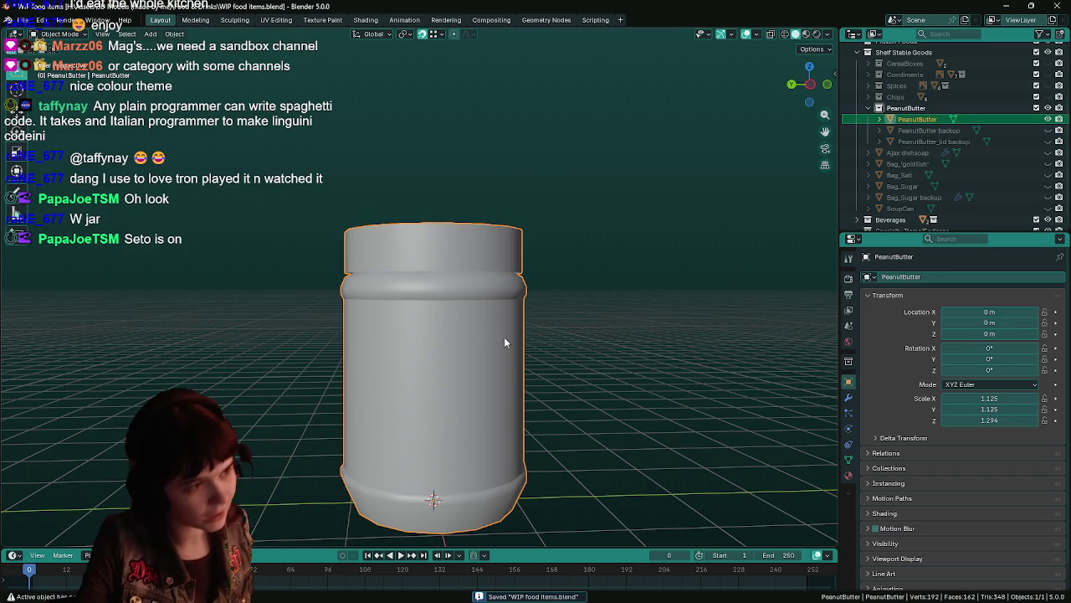
Step: Toggle the jar into Edit Mode and back, then view it from above
key(Tab)
key(Tab)
mouse_move(567, 318)
middle_down()
mouse_move(608, 296)
mouse_move(606, 341)
middle_up()
scroll(611, 304, up, 2)
scroll(611, 305, down, 4)
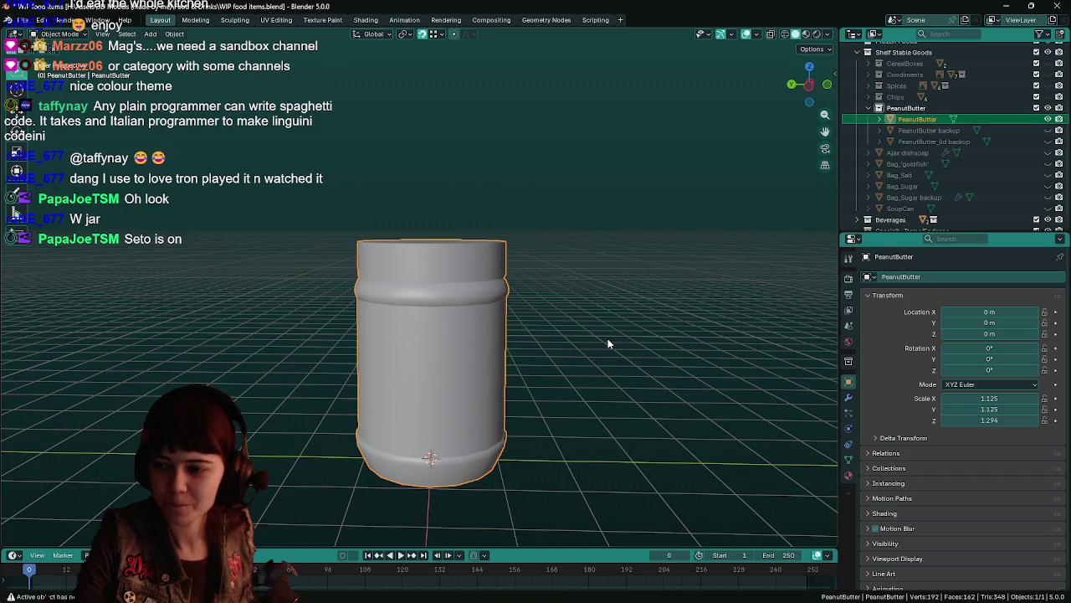
Step: Check the jar from a lower side angle, then exit Blender to the desktop
mouse_move(607, 338)
middle_down()
mouse_move(620, 348)
mouse_move(607, 330)
mouse_move(609, 284)
mouse_move(605, 303)
middle_up()
scroll(605, 341, up, 1)
scroll(606, 299, up, 1)
scroll(605, 304, up, 1)
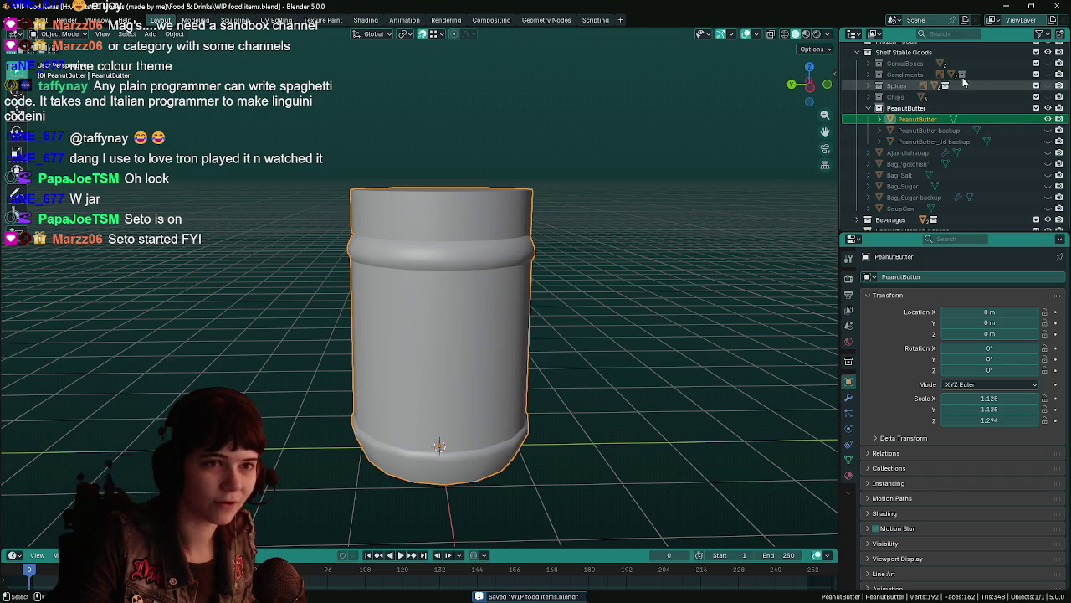
click(1056, 7)
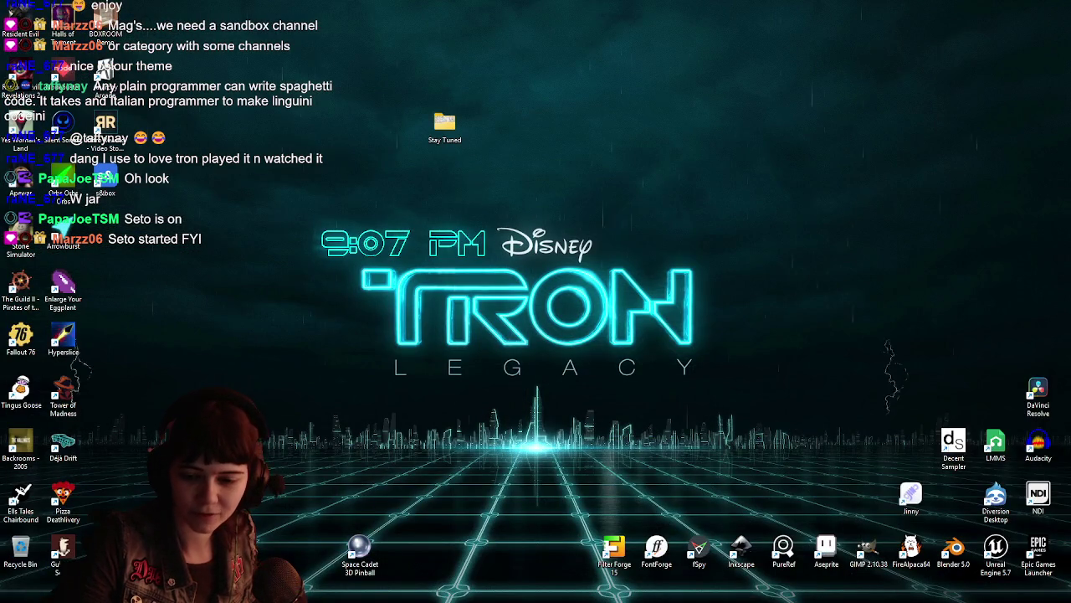